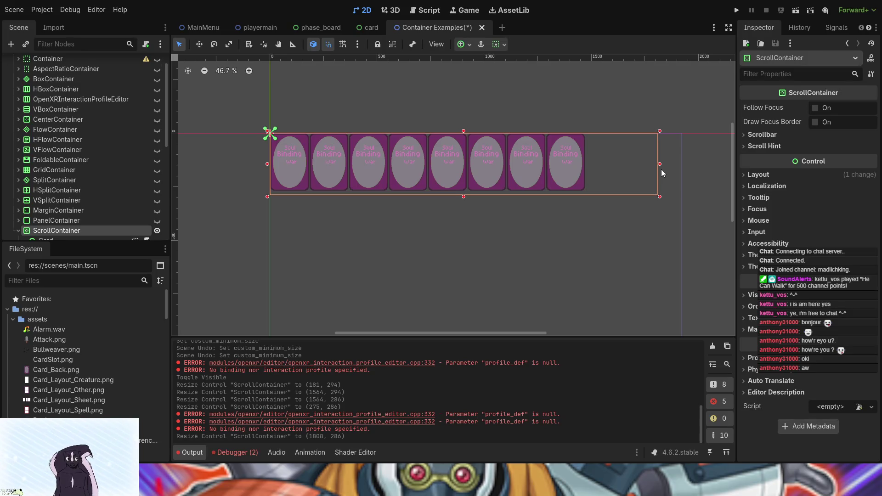
Save the Container Examples scene, test-run the project, then stop it with F8.
click(738, 14)
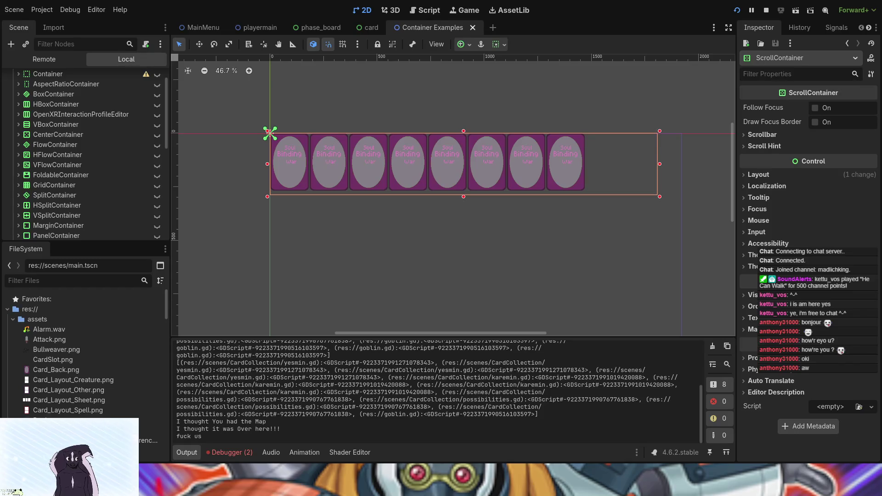
key(F8)
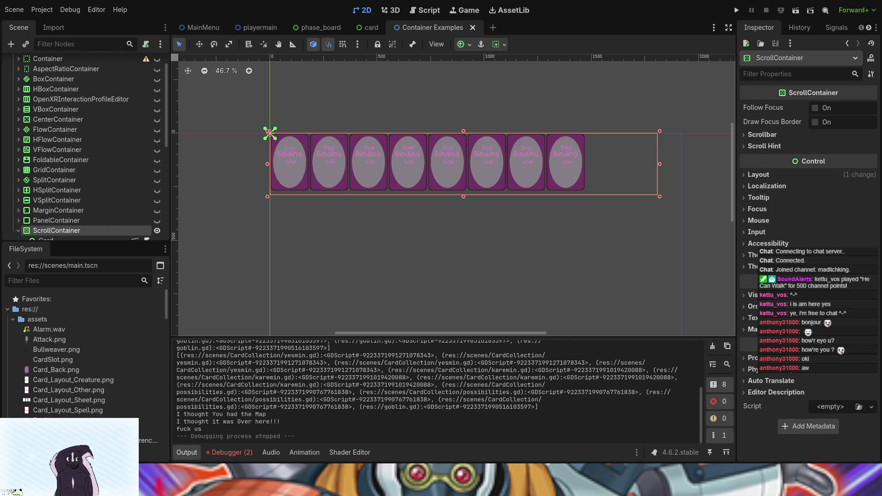
In playermain, make grave card 1 under Grave Contents visible and run the project.
click(255, 28)
scroll(497, 252, up, 5)
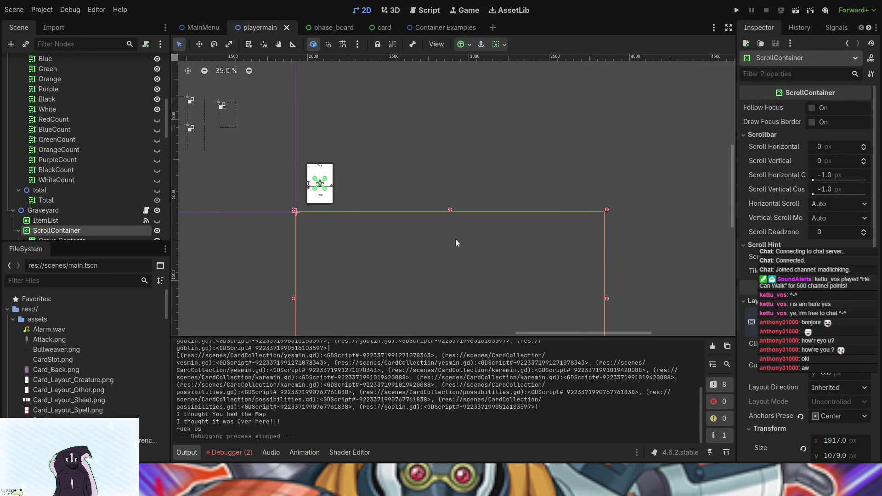
scroll(90, 213, up, 2)
scroll(90, 213, up, 3)
scroll(90, 214, down, 8)
click(158, 162)
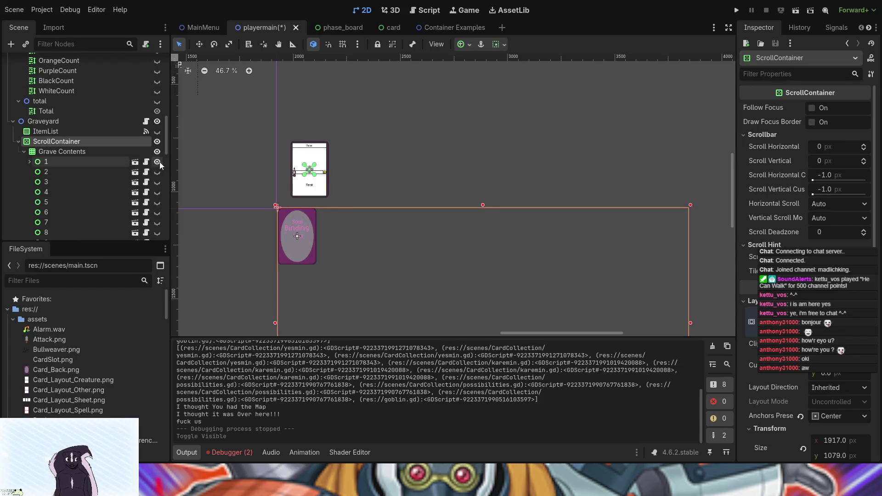
click(737, 10)
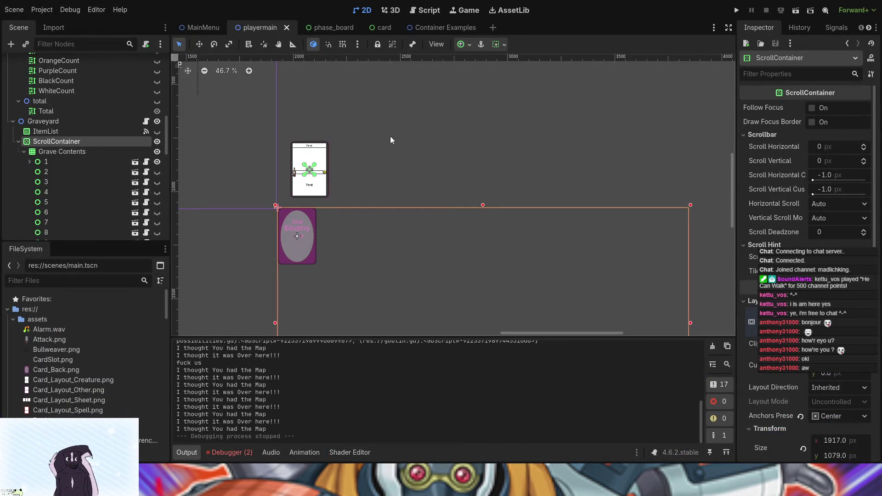
Launch the project again for a fresh test run.
click(737, 10)
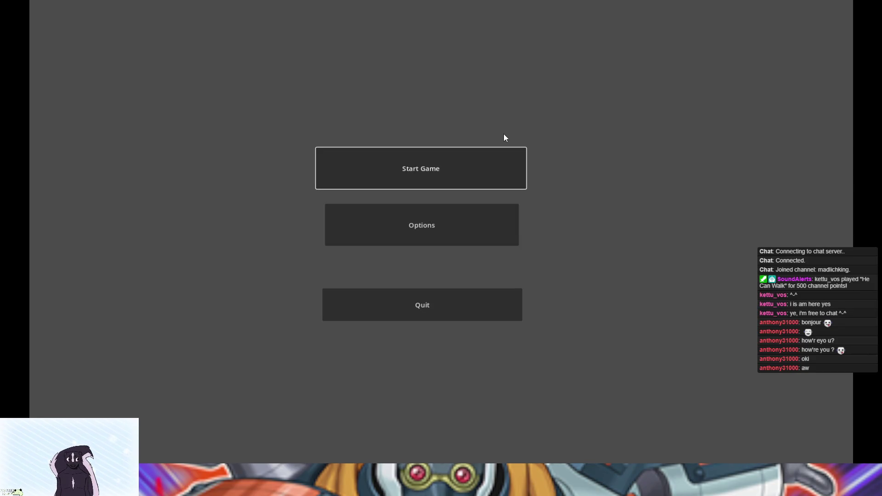
Start a game, open Card Game Tests, and discard the Eve card from the hand.
click(489, 152)
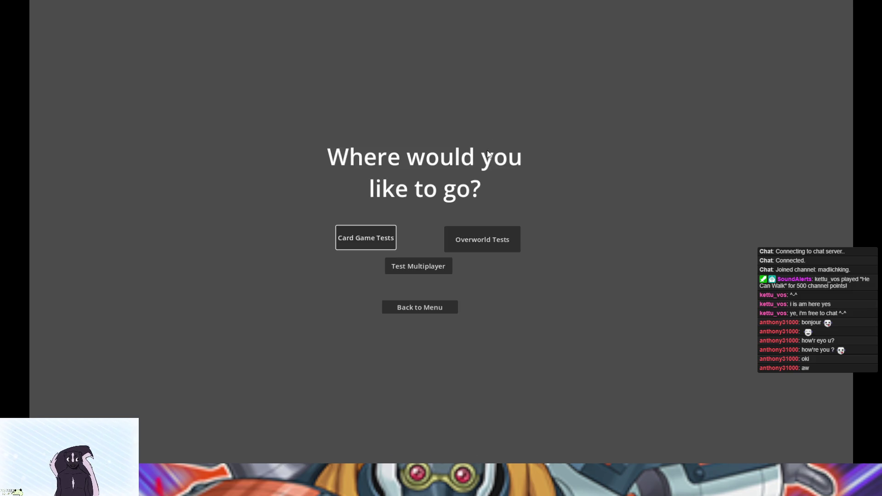
click(364, 238)
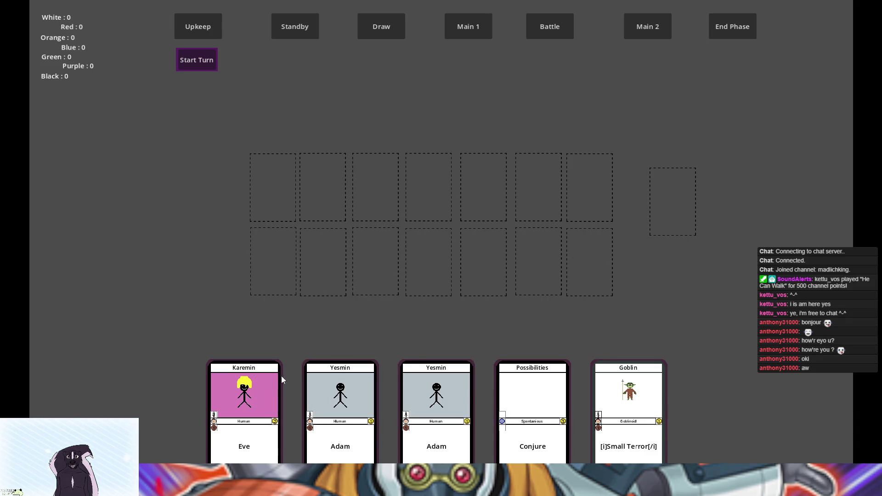
click(274, 386)
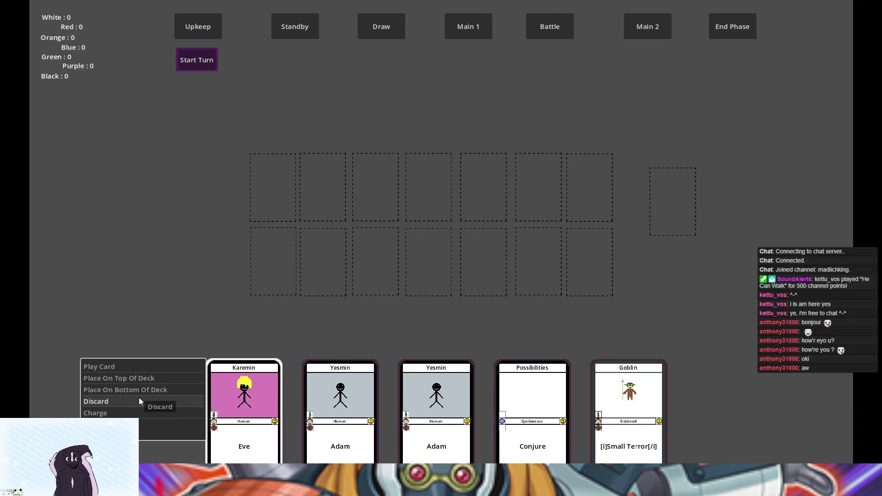
click(140, 402)
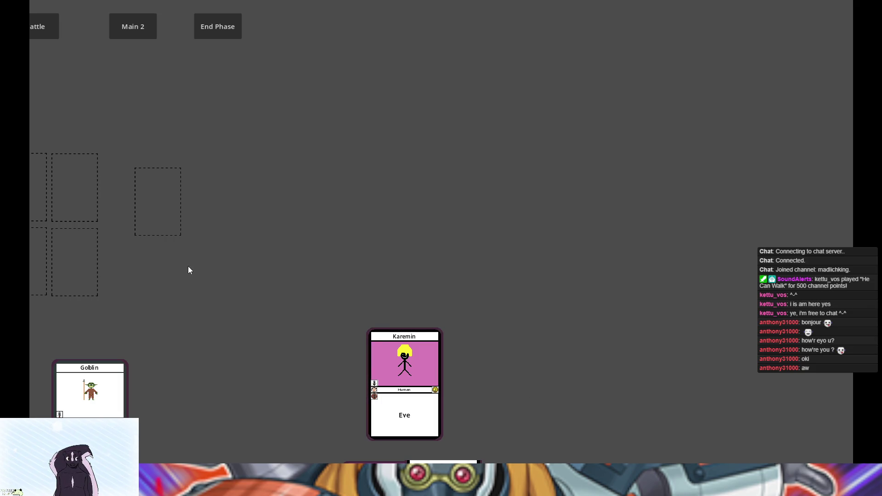
Use Look At Graveyard on the discarded Eve card, then stop the game with F8.
click(427, 349)
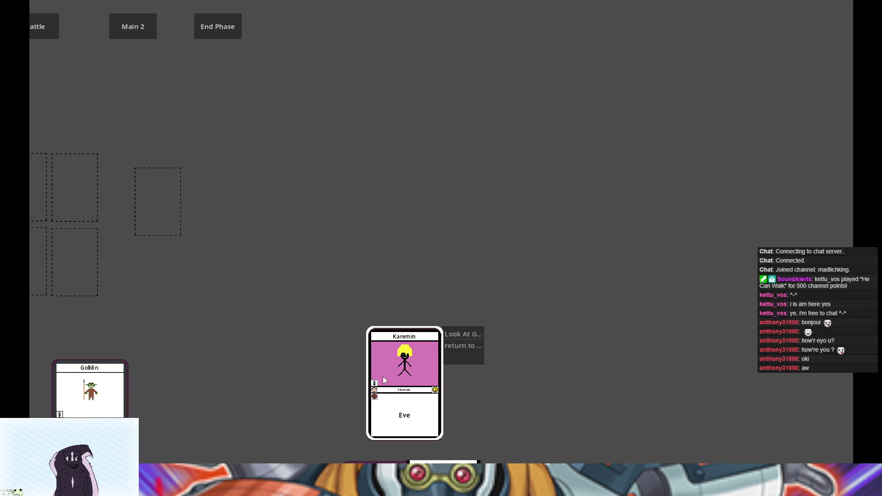
click(470, 337)
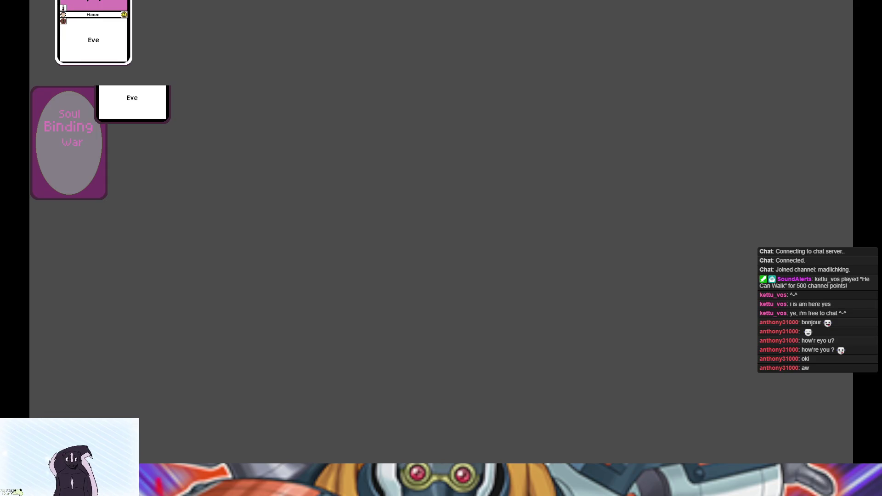
key(F8)
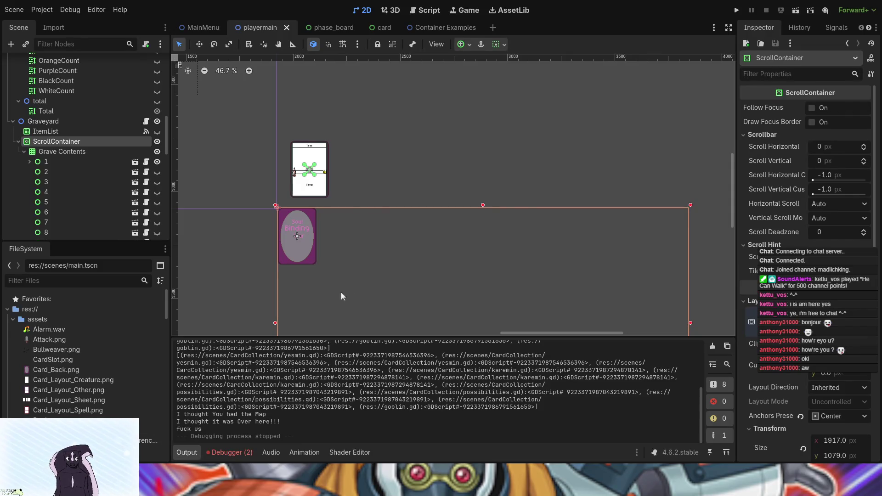
Center the test card in the 2D viewport and select its TextureButton to inspect Normal, Pressed, Hover textures.
scroll(350, 290, up, 6)
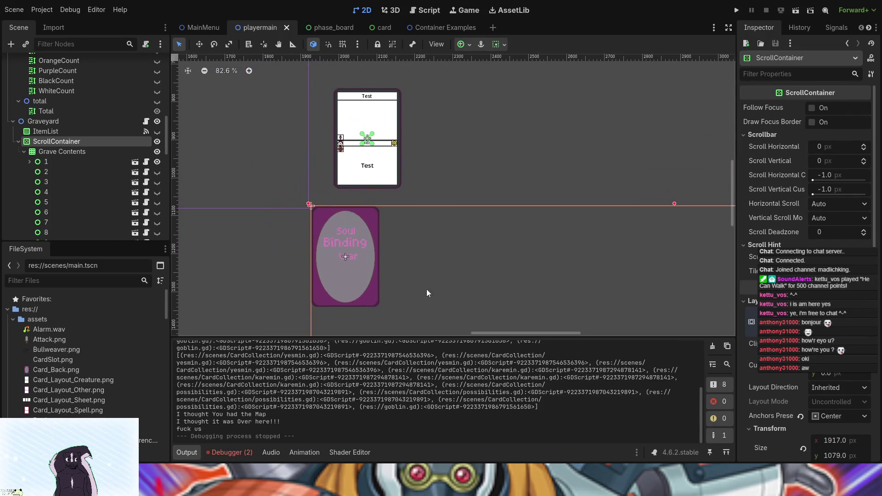
click(354, 258)
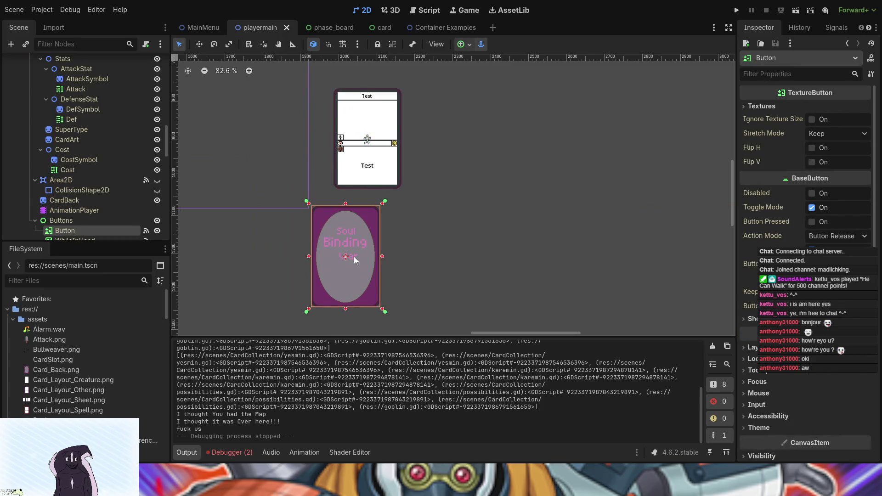
scroll(307, 274, down, 3)
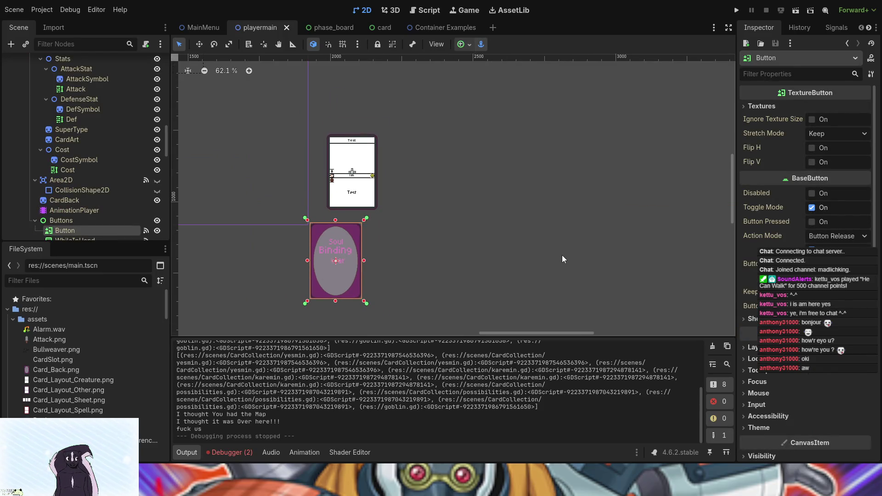
scroll(429, 291, down, 1)
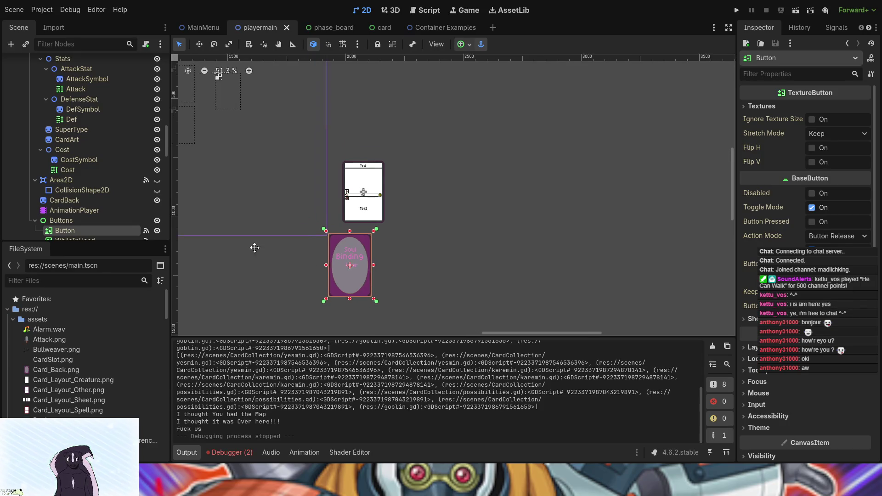
drag(254, 247, 573, 307)
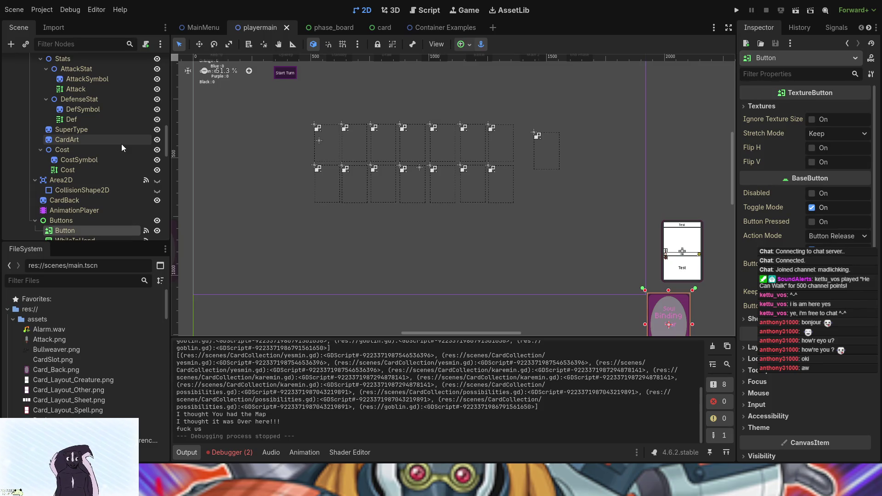
scroll(531, 262, up, 2)
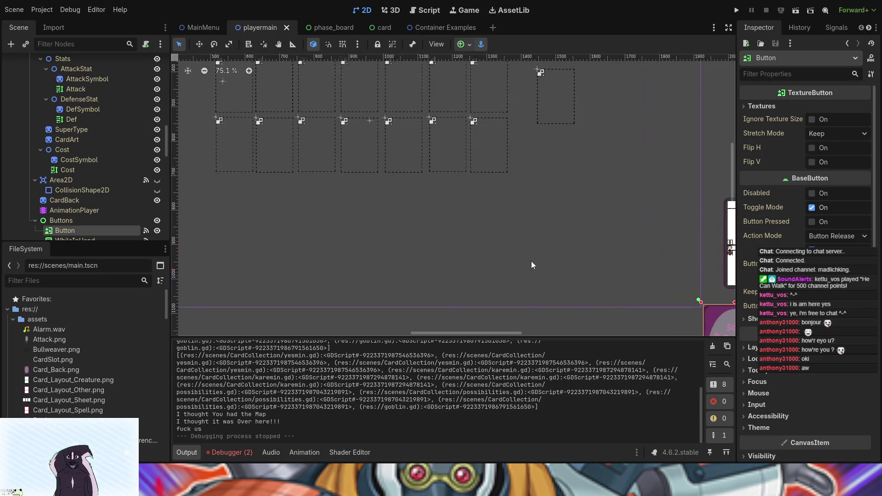
drag(532, 262, 216, 264)
scroll(495, 242, up, 1)
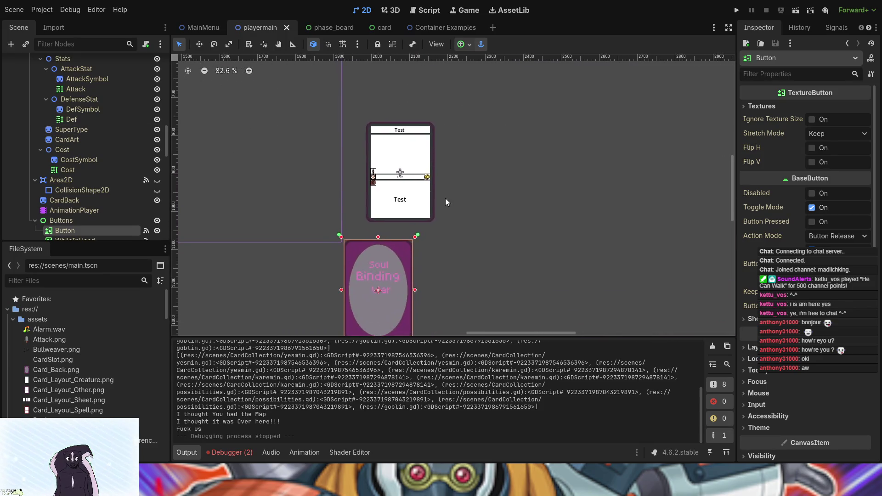
click(378, 172)
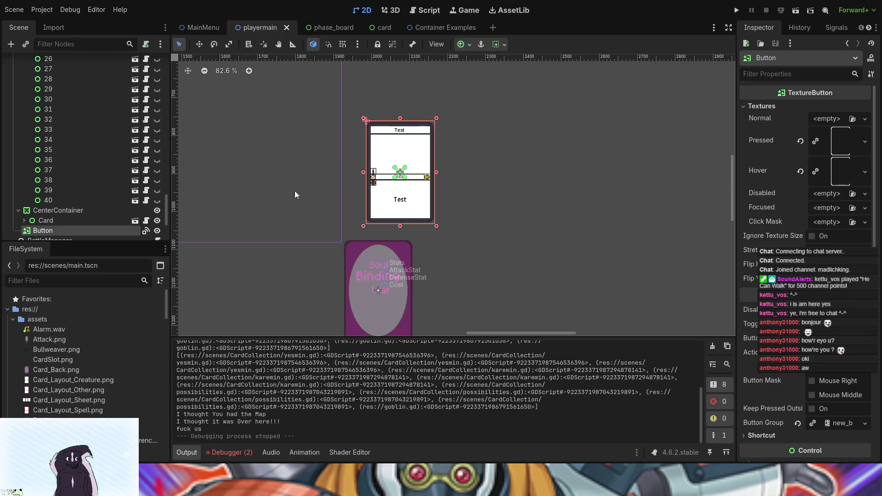
Fold grave card node 1 so nodes 1–5 under Grave Contents list together.
mouse_move(292, 195)
mouse_down()
mouse_move(334, 292)
mouse_move(533, 252)
mouse_up()
scroll(370, 272, down, 3)
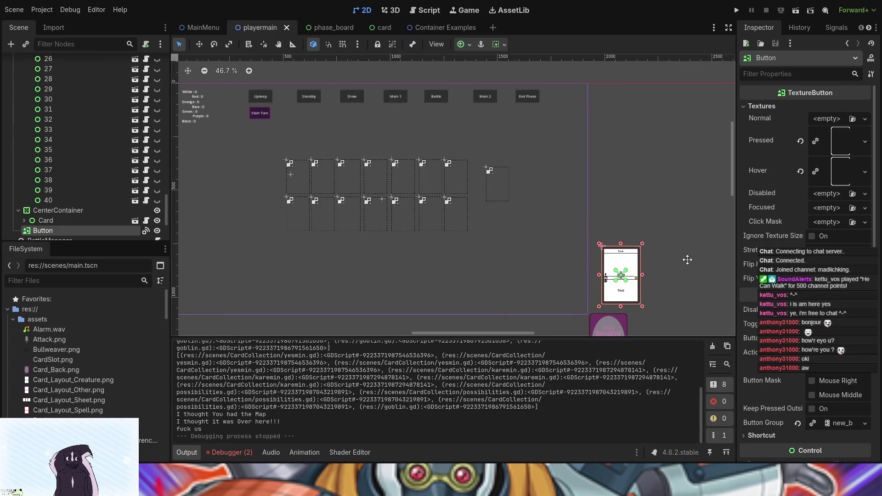
drag(688, 260, 457, 256)
scroll(459, 258, up, 4)
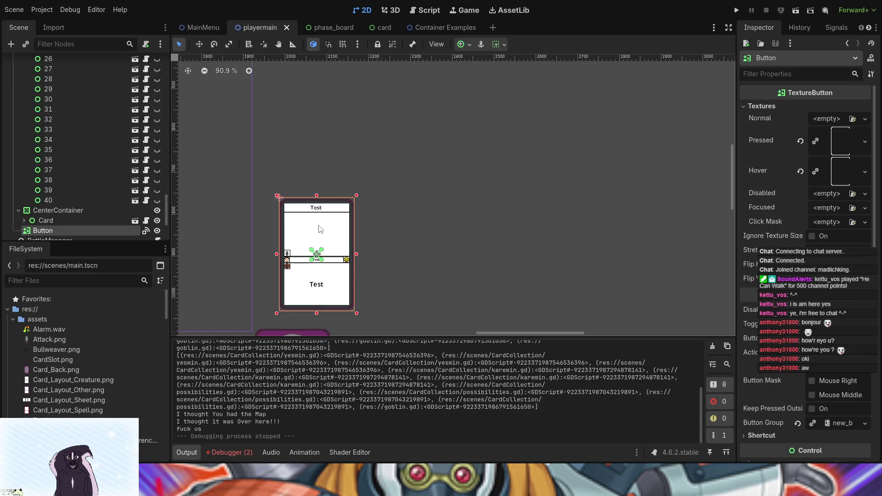
scroll(136, 228, down, 2)
scroll(136, 228, up, 6)
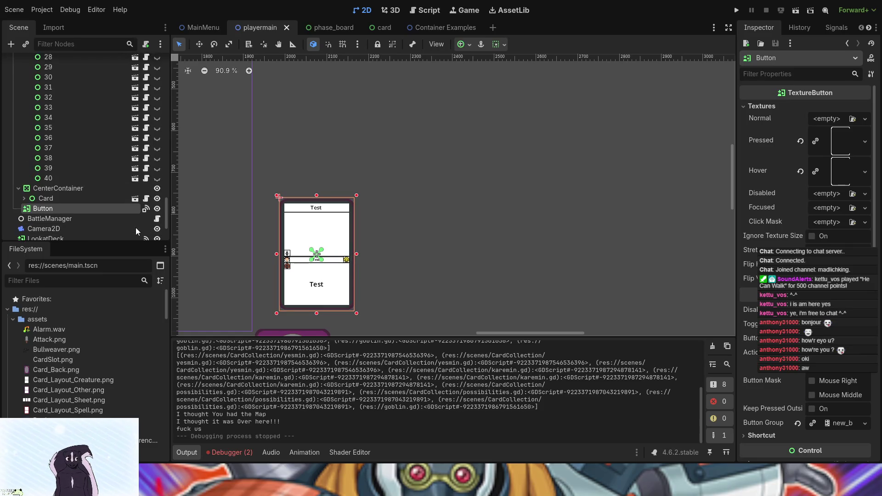
scroll(125, 197, down, 10)
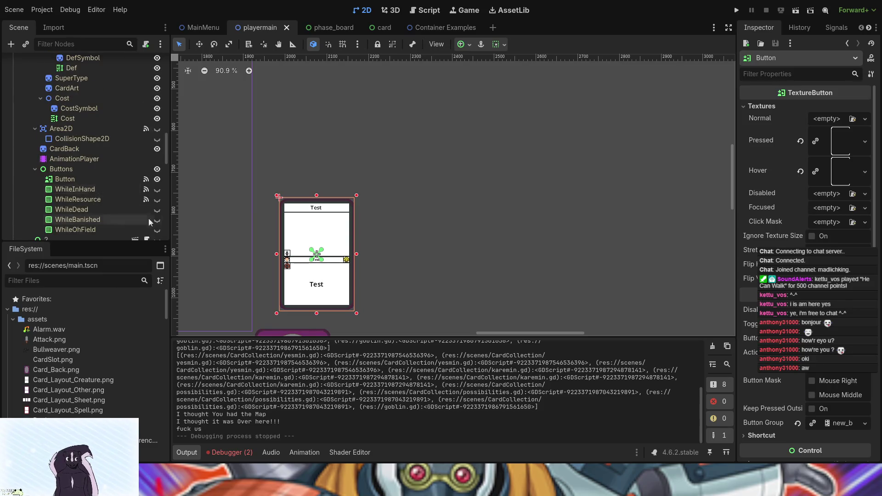
click(29, 191)
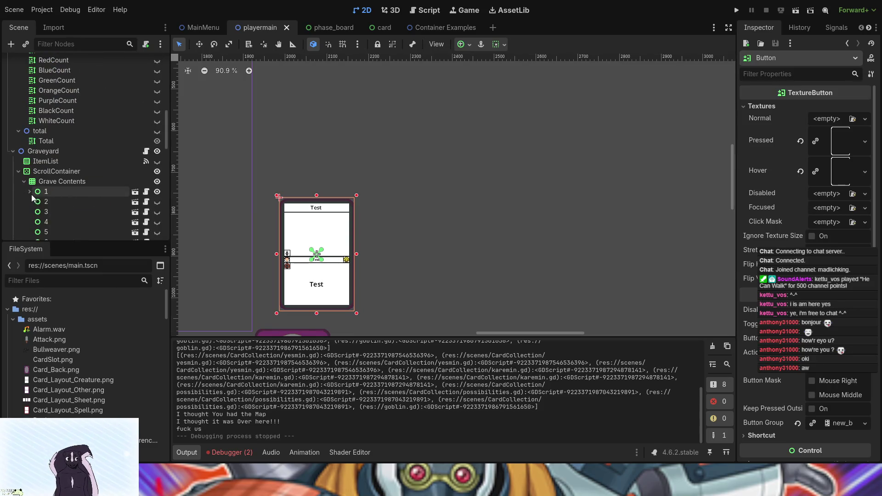
click(157, 162)
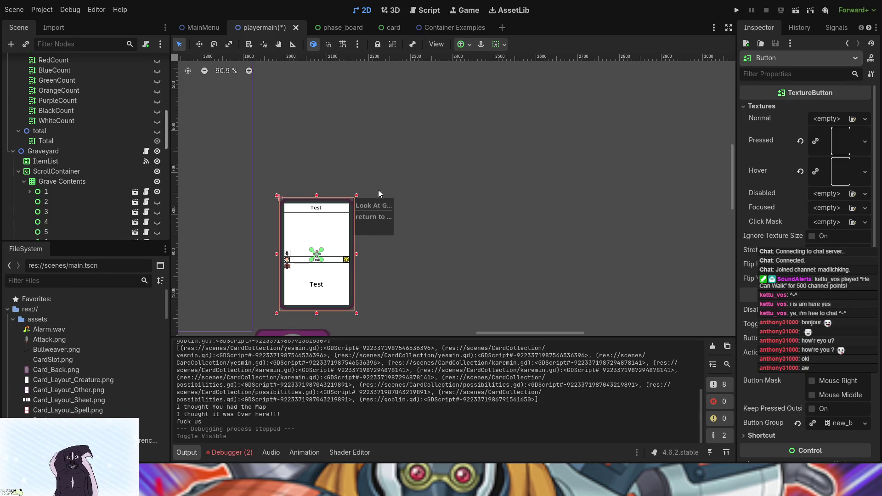
click(158, 162)
mouse_move(428, 307)
mouse_down()
mouse_move(362, 93)
mouse_move(335, 64)
mouse_up()
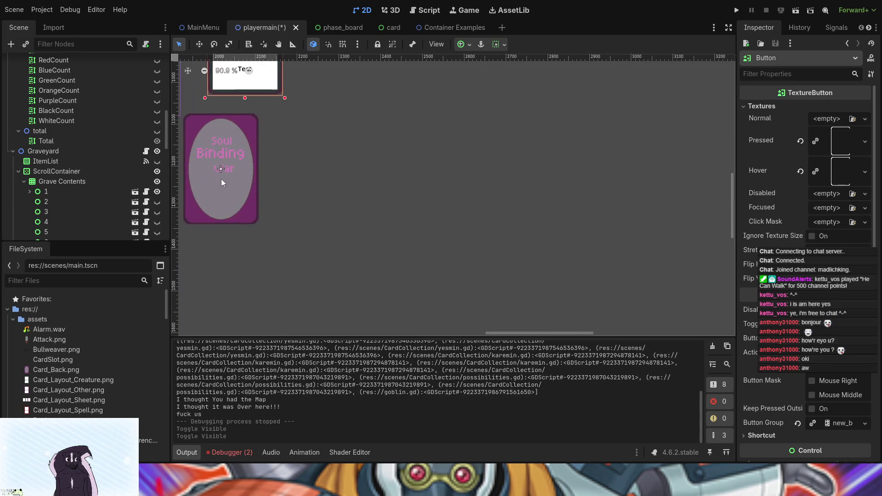
click(251, 187)
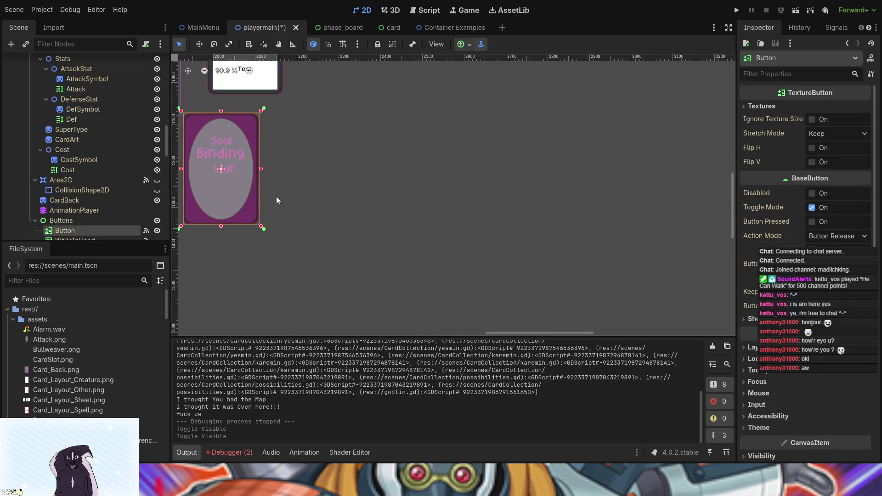
scroll(335, 286, down, 2)
scroll(328, 249, down, 1)
drag(273, 234, 249, 134)
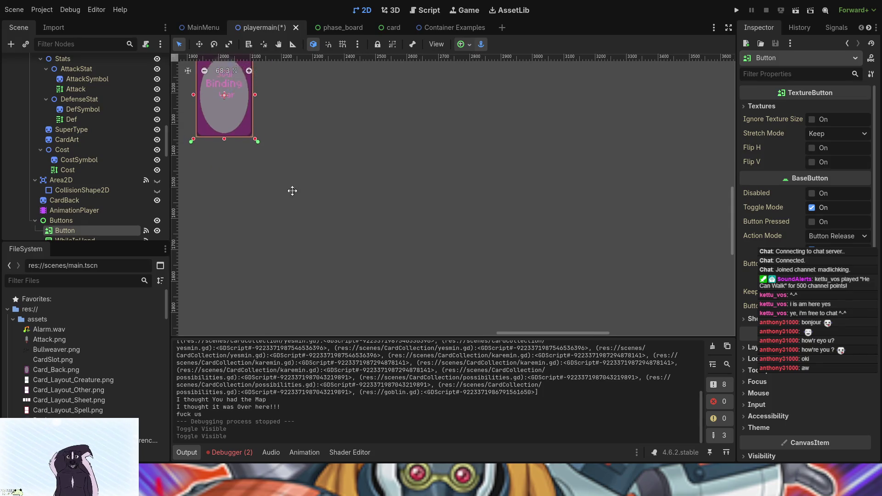
drag(292, 189, 282, 218)
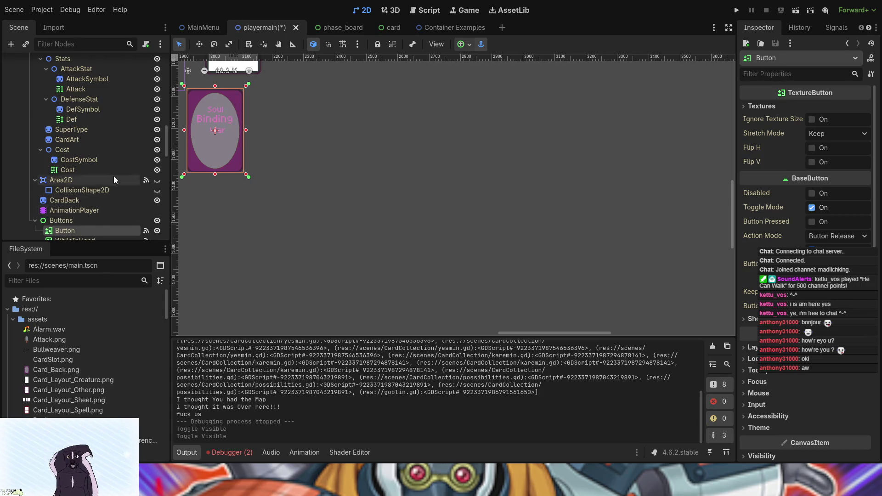
scroll(113, 175, down, 1)
scroll(113, 175, up, 9)
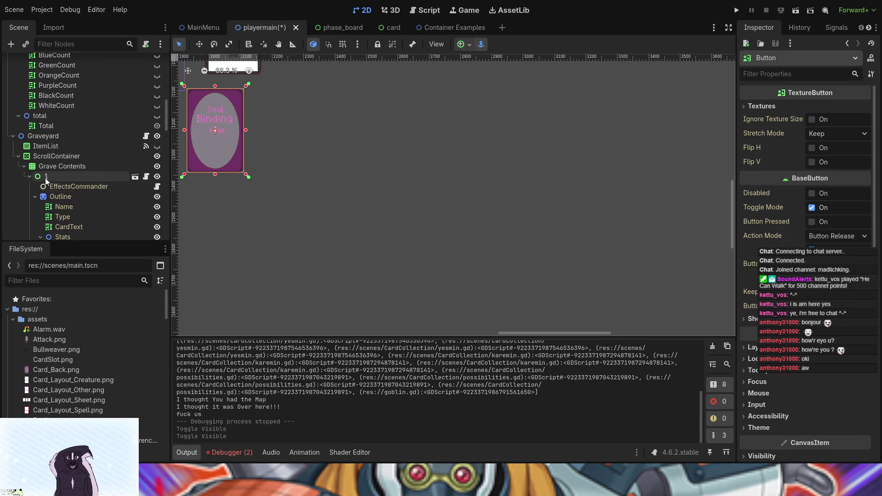
click(30, 177)
click(157, 186)
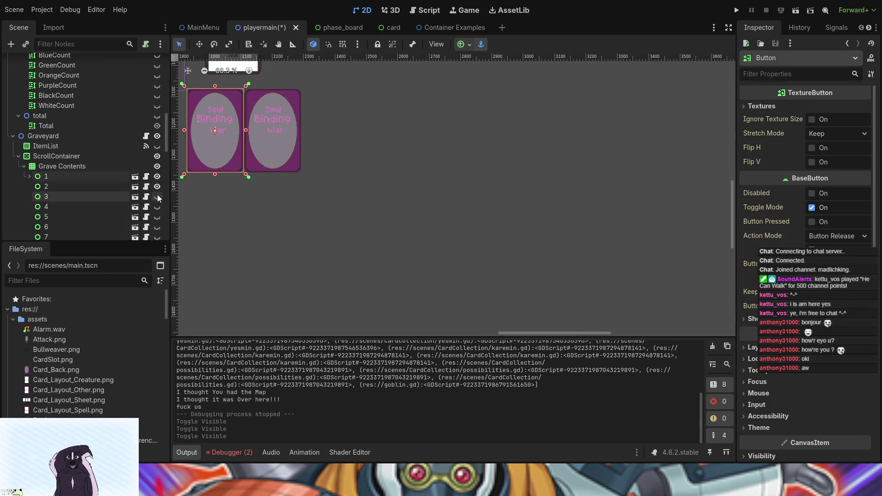
click(157, 197)
click(158, 207)
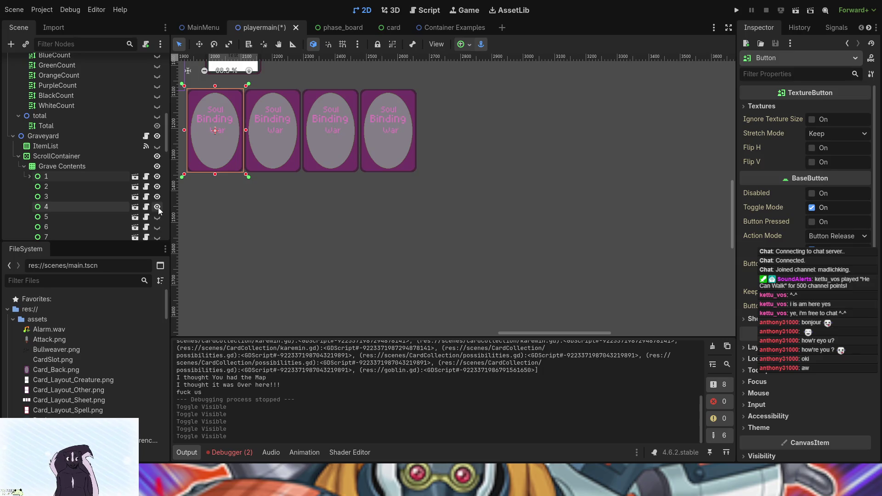
click(158, 207)
click(157, 196)
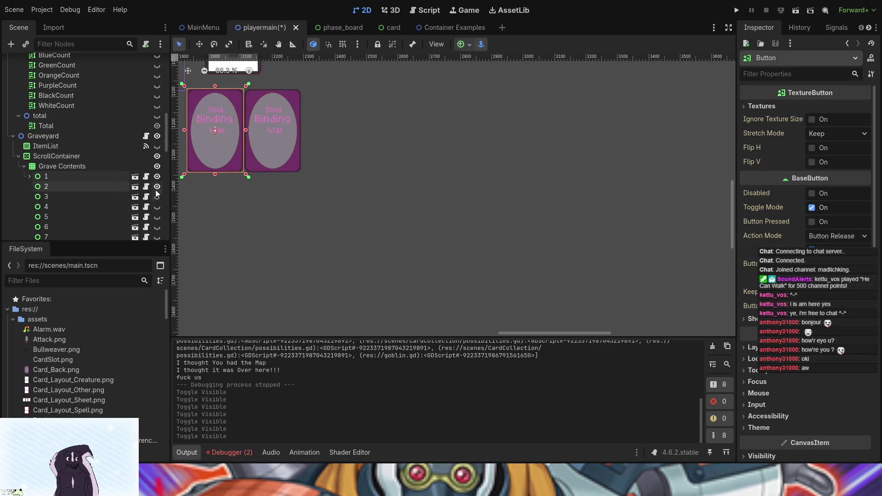
click(157, 187)
drag(323, 148, 368, 221)
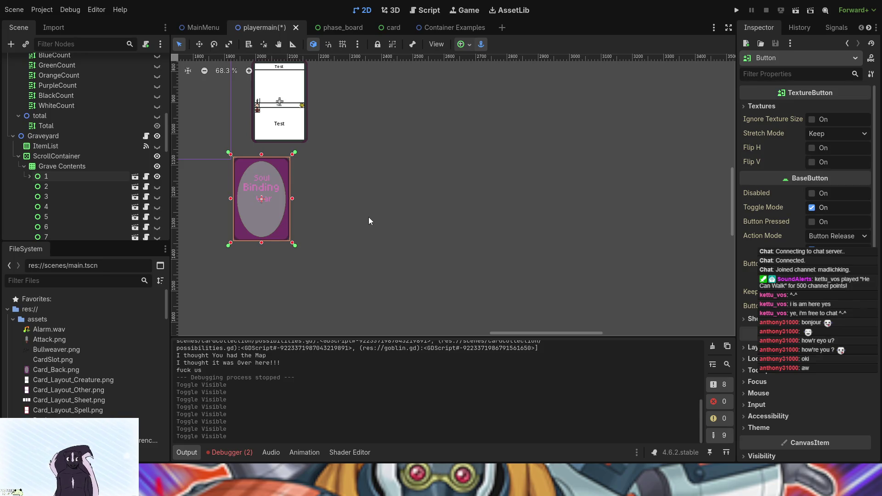
scroll(99, 82, up, 10)
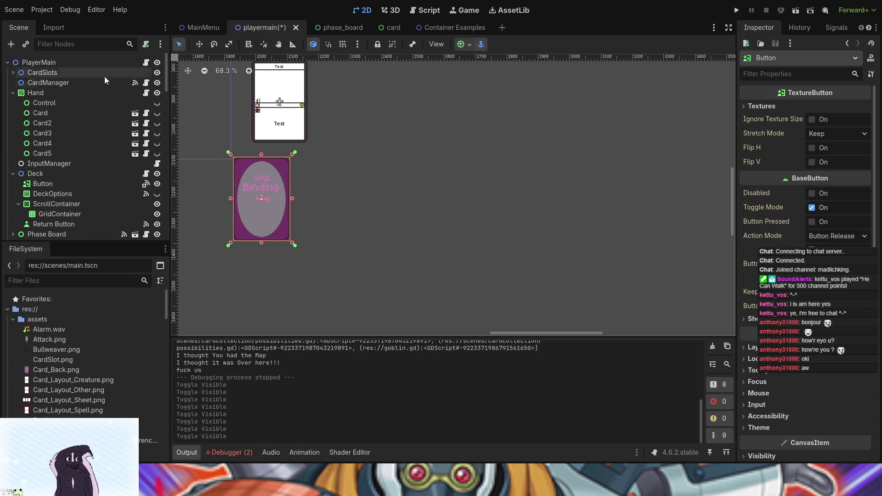
Open card_manager.gd from CardManager and jump to the graveyard and cards_moving definitions.
click(146, 83)
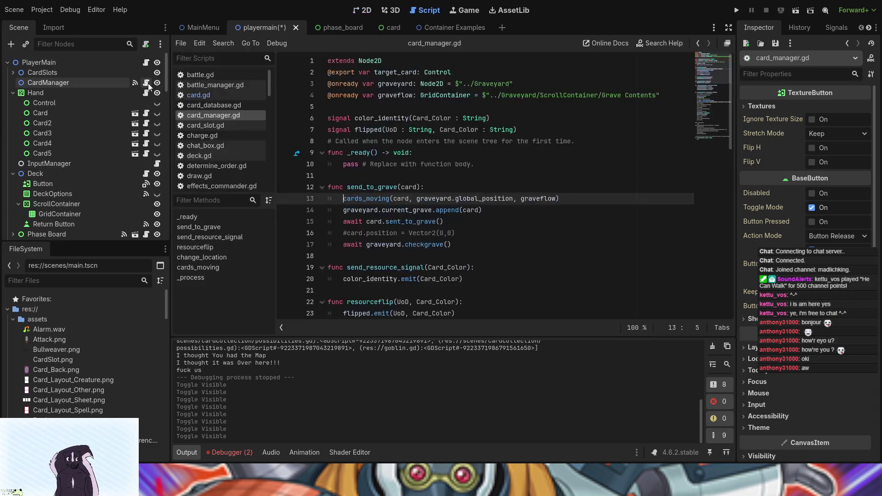
mouse_move(560, 198)
mouse_down()
mouse_move(386, 210)
mouse_move(345, 200)
mouse_up()
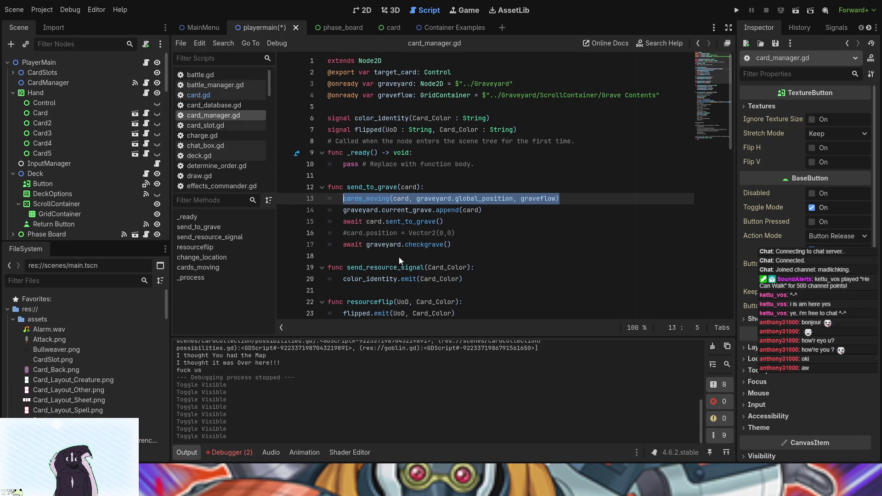
click(497, 211)
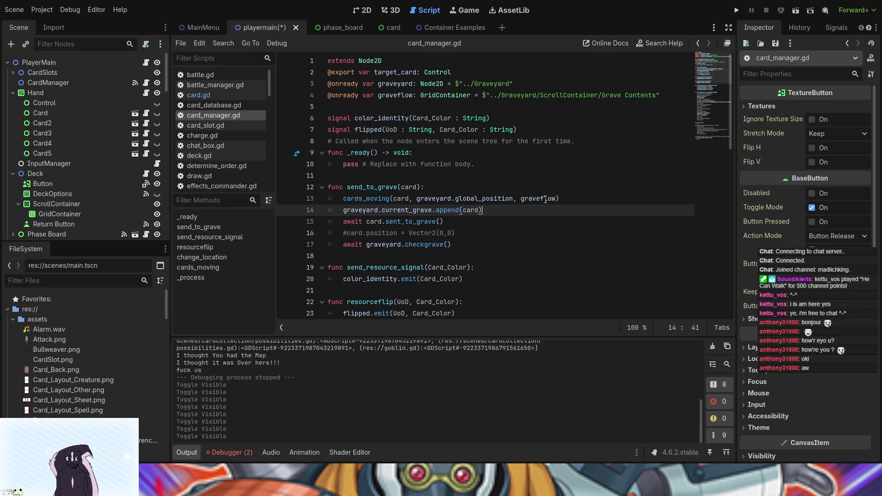
ctrl+click(350, 211)
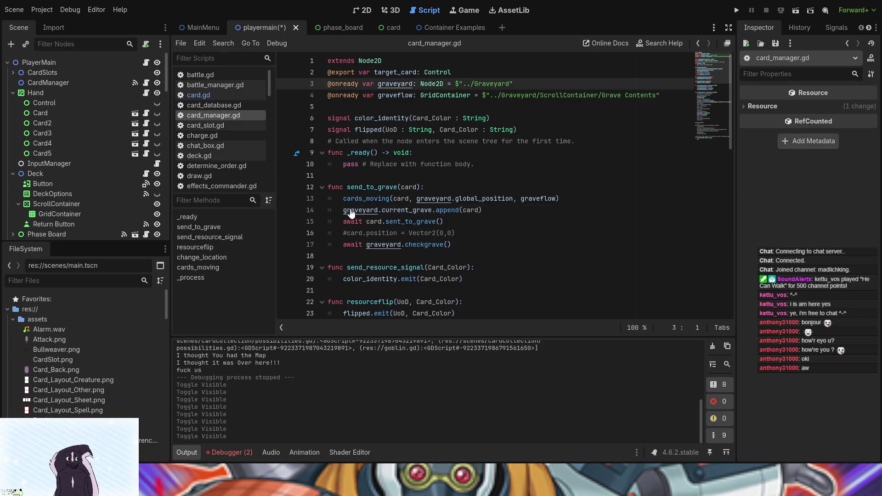
ctrl+click(376, 199)
scroll(407, 253, down, 2)
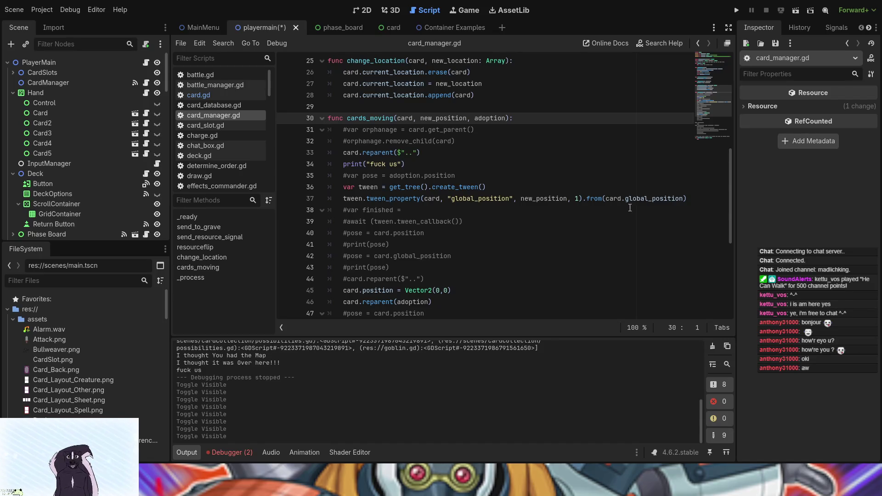
Review the commented await on line 39 and the cards_moving call on line 13.
click(598, 225)
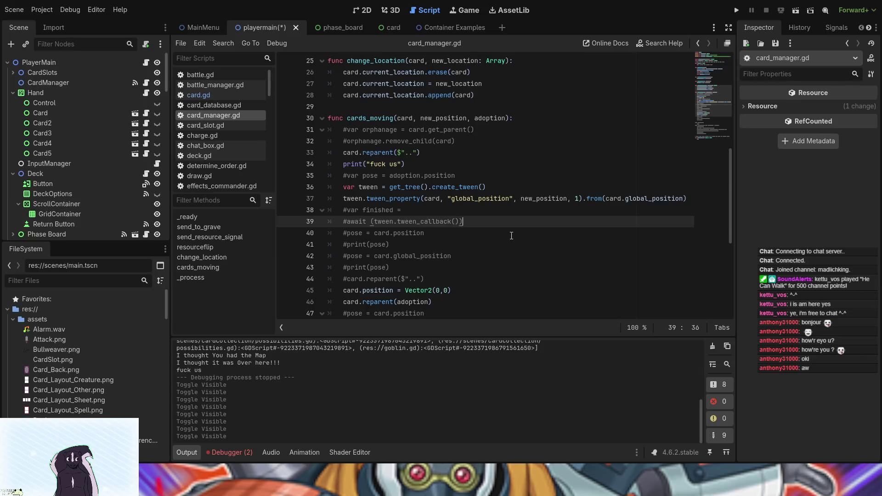
scroll(512, 236, down, 1)
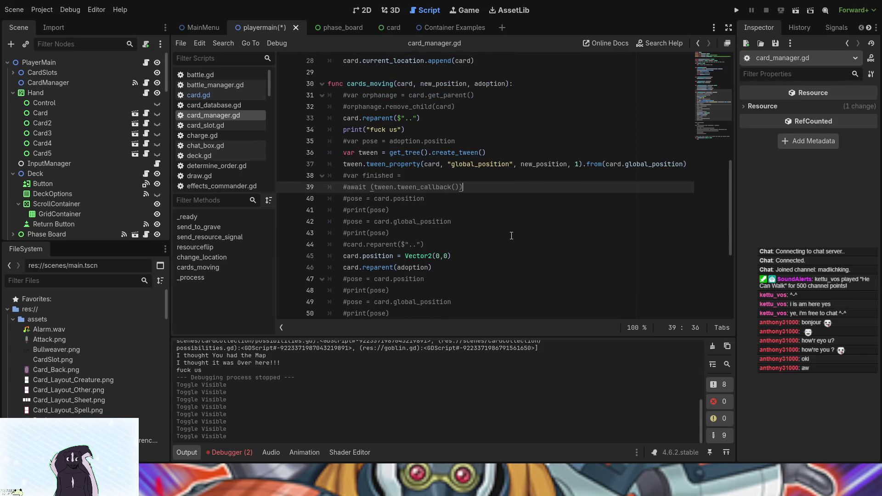
scroll(512, 236, down, 3)
scroll(511, 236, up, 7)
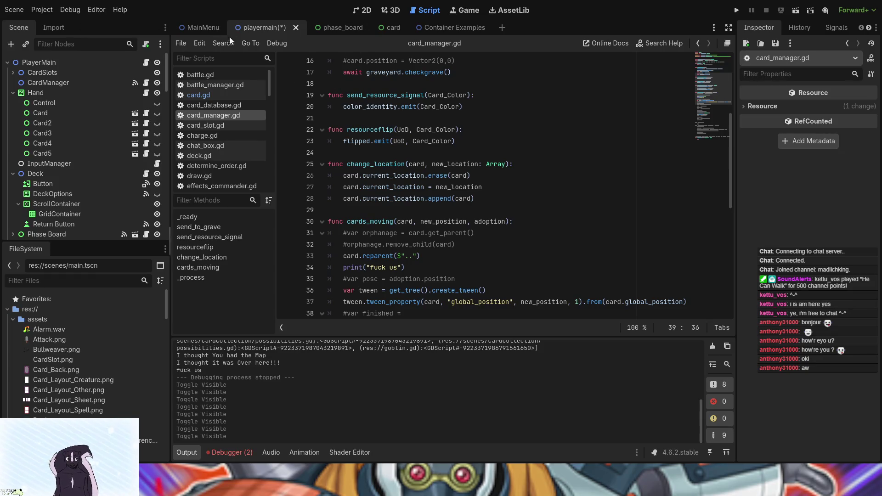
scroll(423, 179, up, 5)
scroll(442, 221, down, 2)
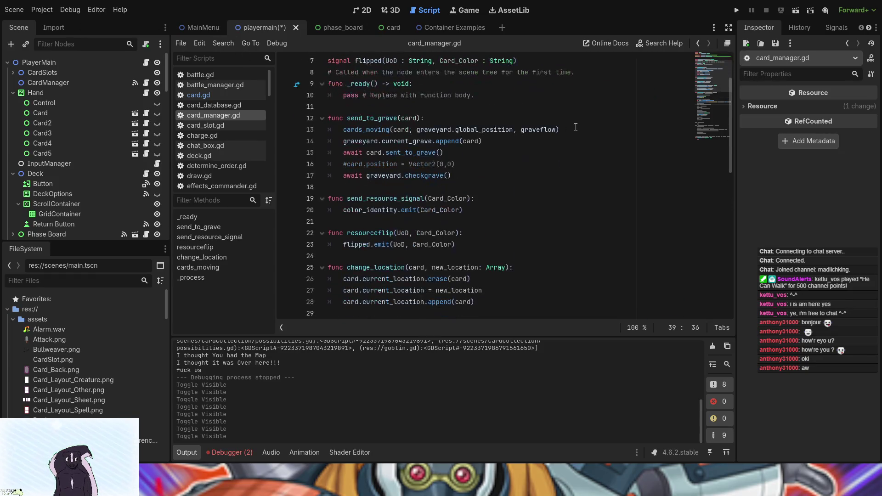
drag(563, 130, 340, 133)
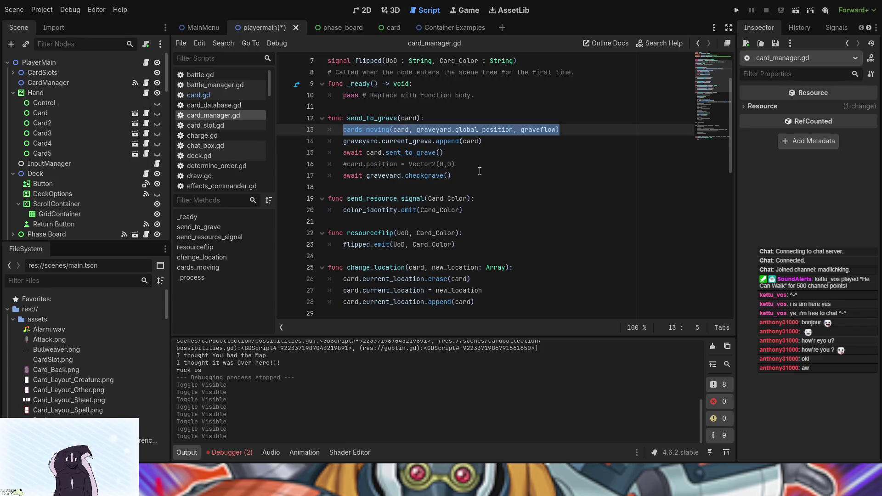
click(556, 130)
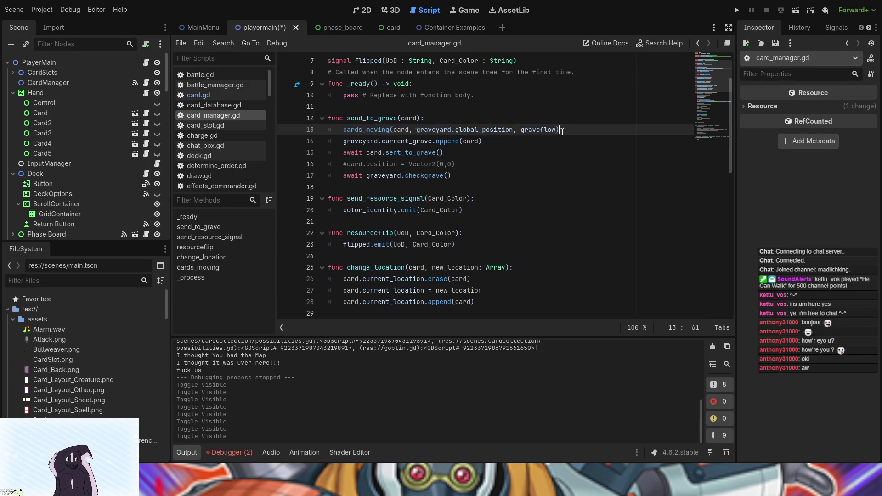
Change line 13's last cards_moving argument from graveflow to self.
drag(556, 130, 525, 129)
key(BackSpace)
key(BackSpace)
text(self)
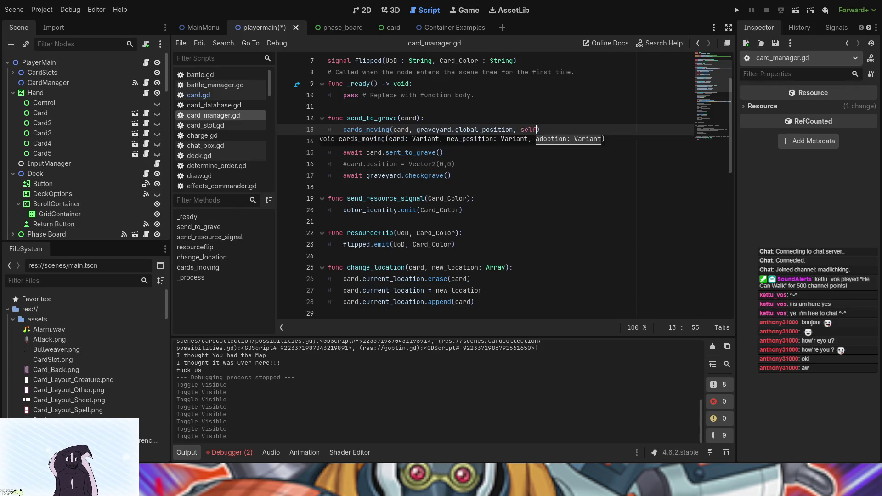
click(497, 130)
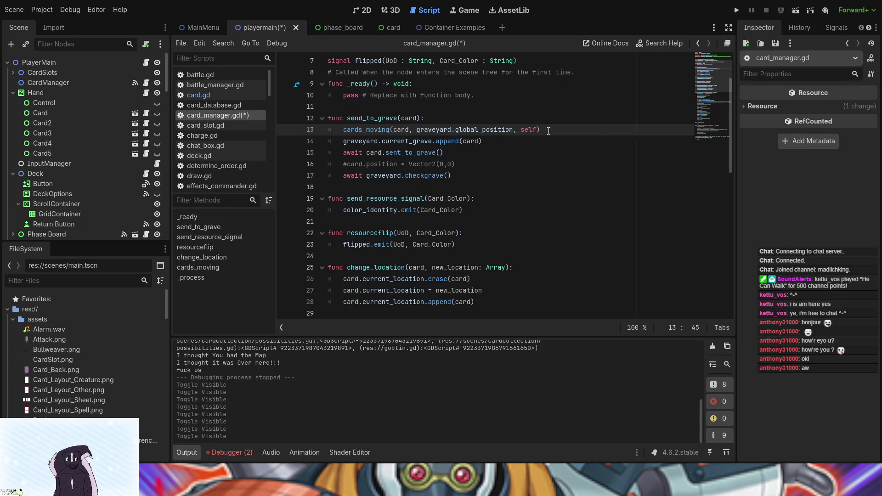
Duplicate the line 13 cards_moving call onto a new line 15.
drag(548, 131, 337, 130)
key(ctrl+c)
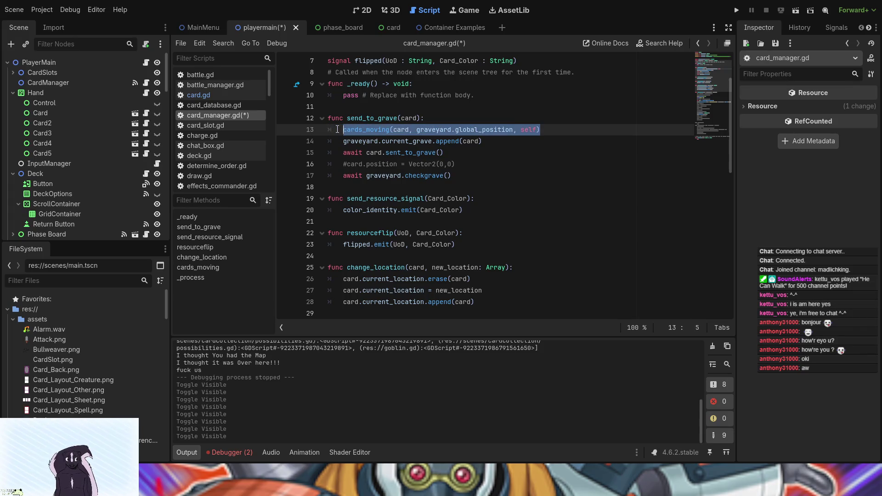
click(498, 141)
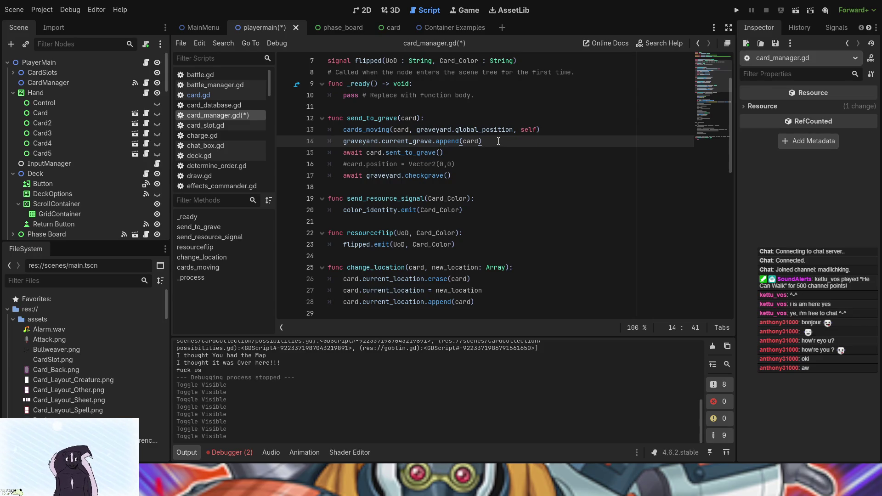
key(Return)
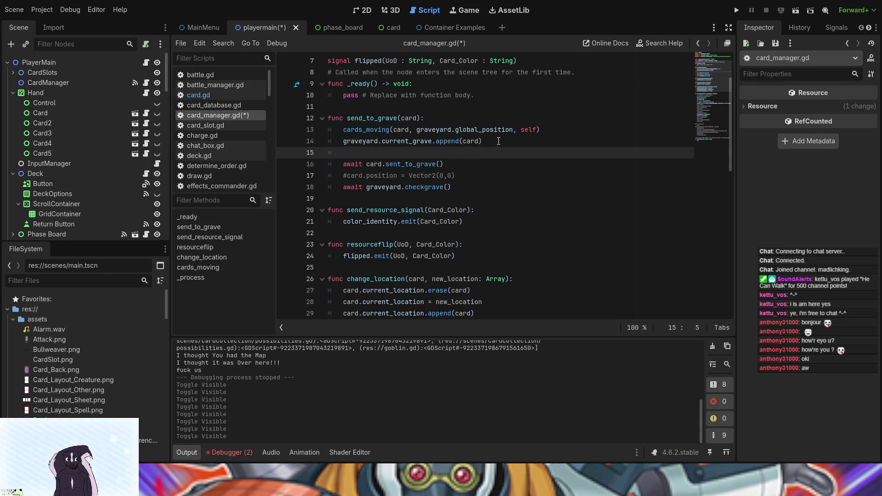
key(ctrl+v)
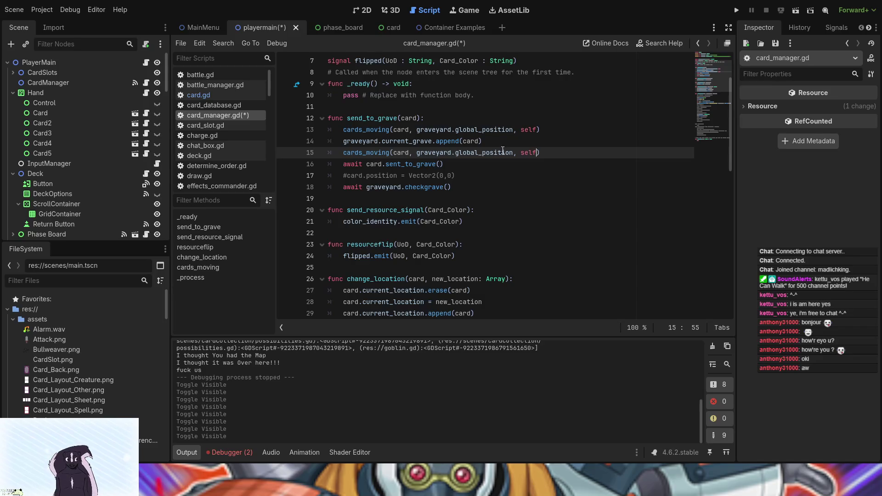
Make line 15 call cards_moving(card, graveflow.global_position, graveflow), then save and run with F5.
drag(452, 153, 421, 152)
text(r)
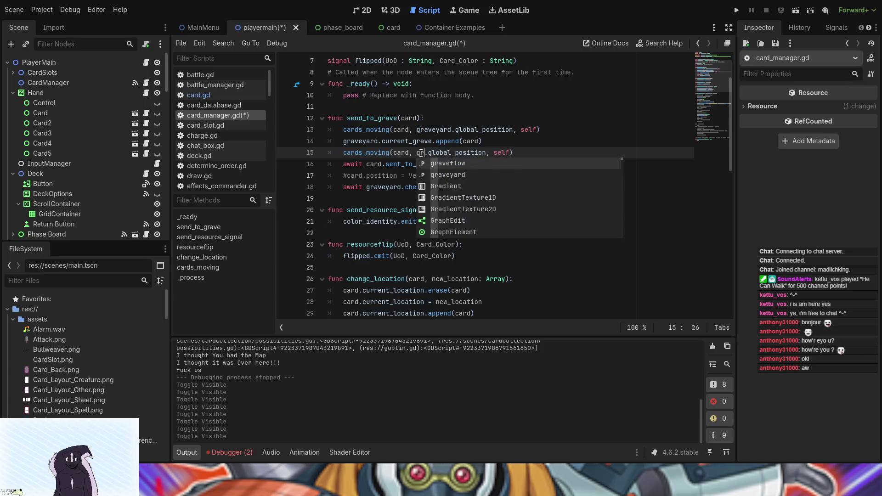
key(Return)
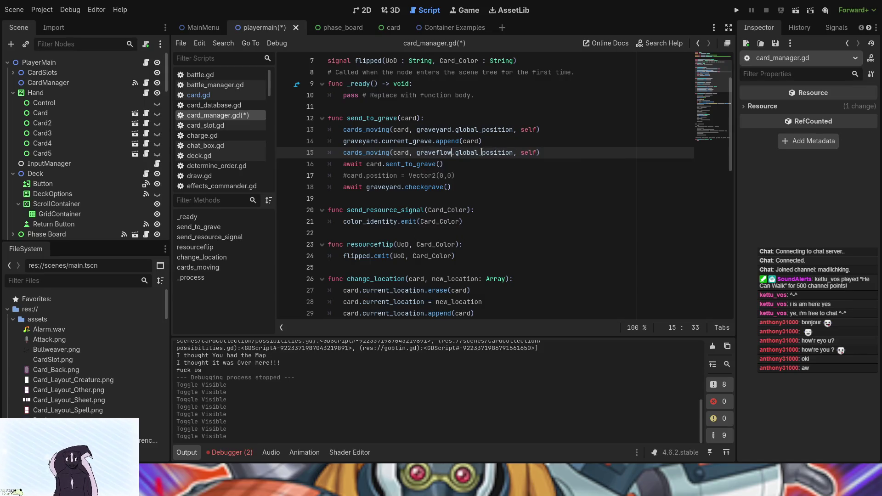
drag(536, 151, 523, 152)
text(graveflow)
key(F5)
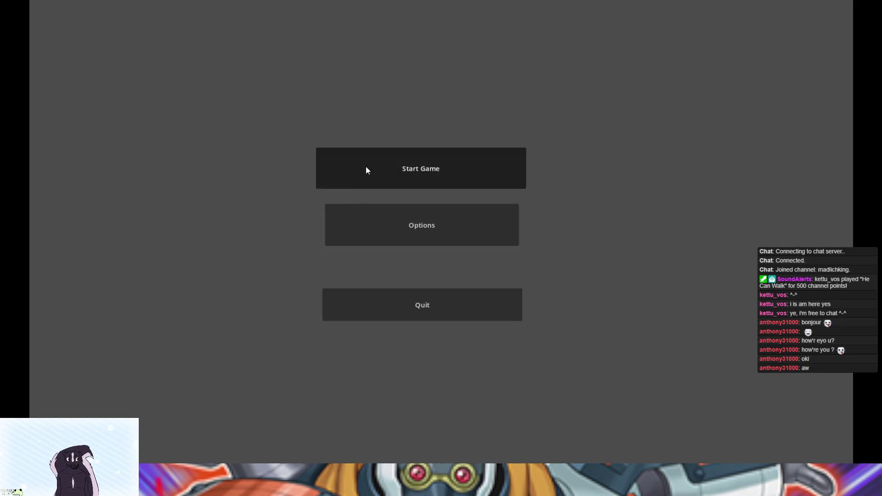
In Card Game Tests, discard the Conjure card, view the graveyard, then close the game.
click(366, 168)
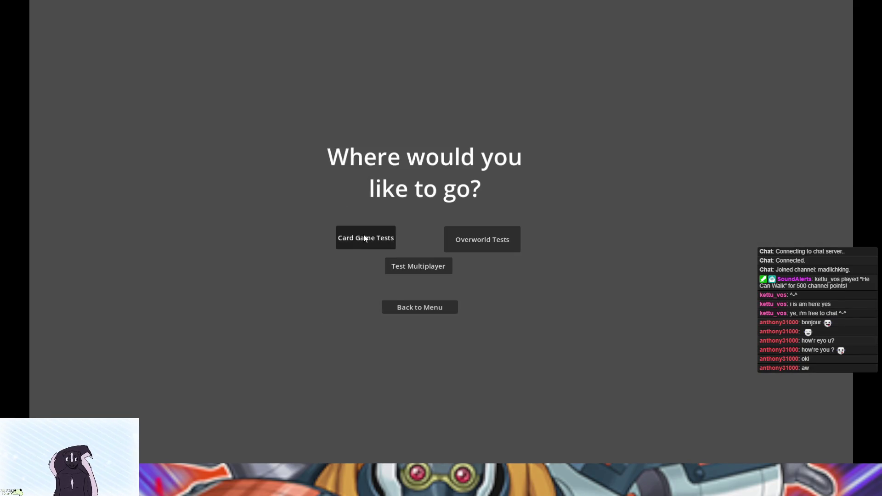
click(364, 237)
click(247, 398)
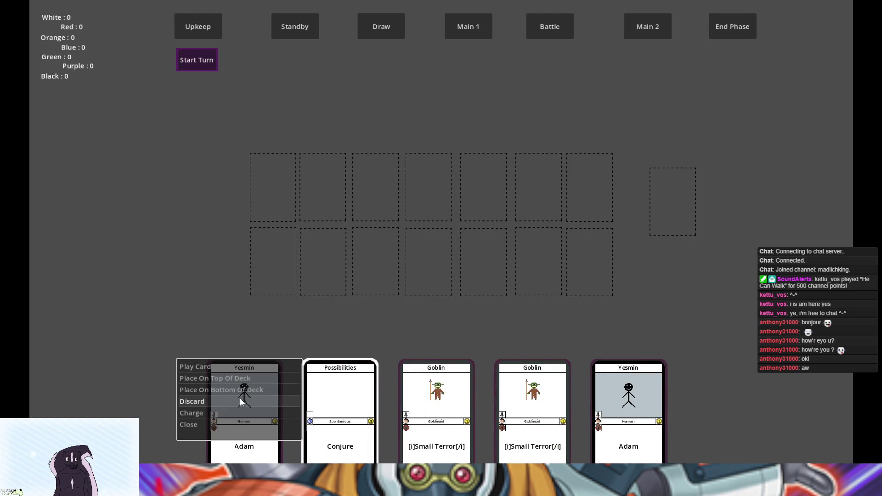
click(242, 399)
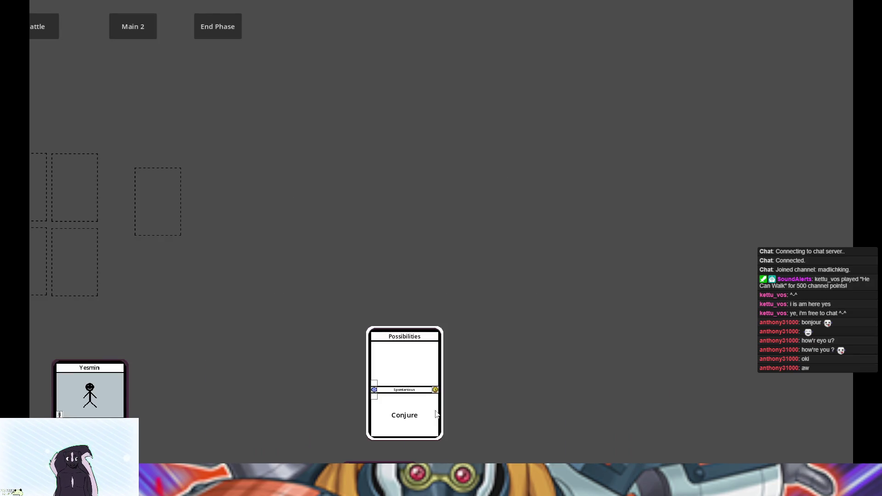
click(422, 408)
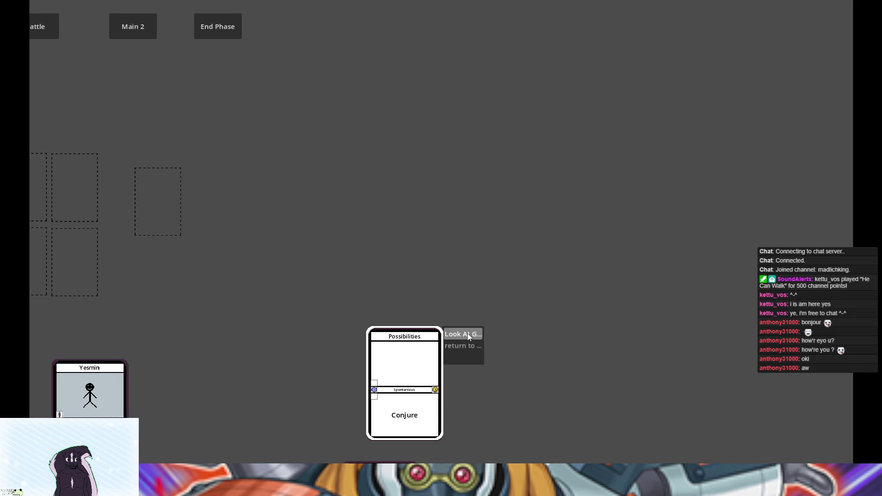
click(467, 334)
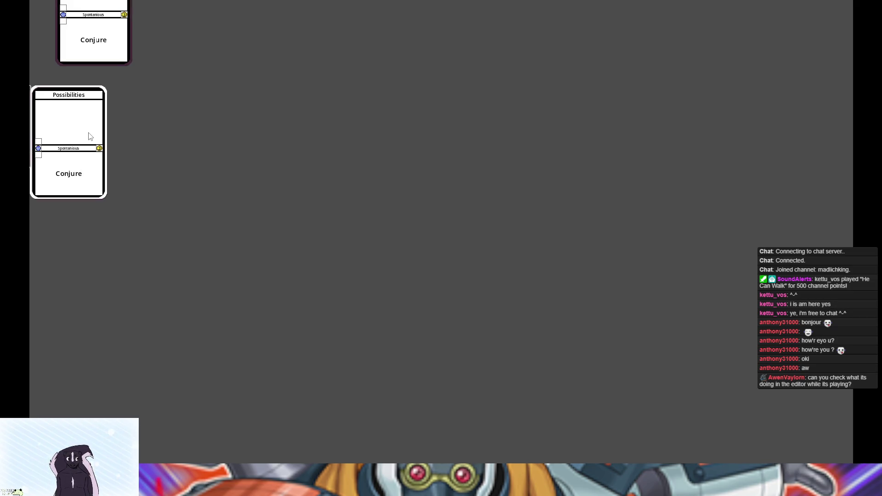
key(alt+F4)
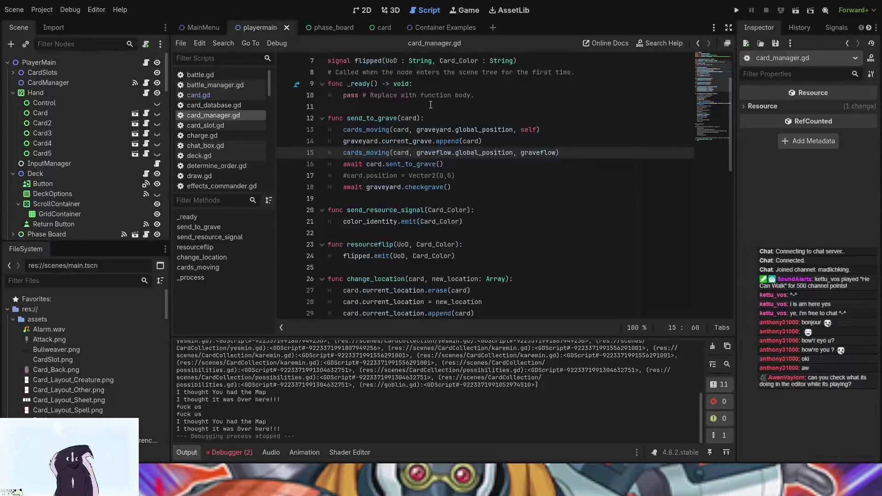
Switch to the 2D view showing the playermain scene with the Test and Soul Binding War cards.
click(369, 11)
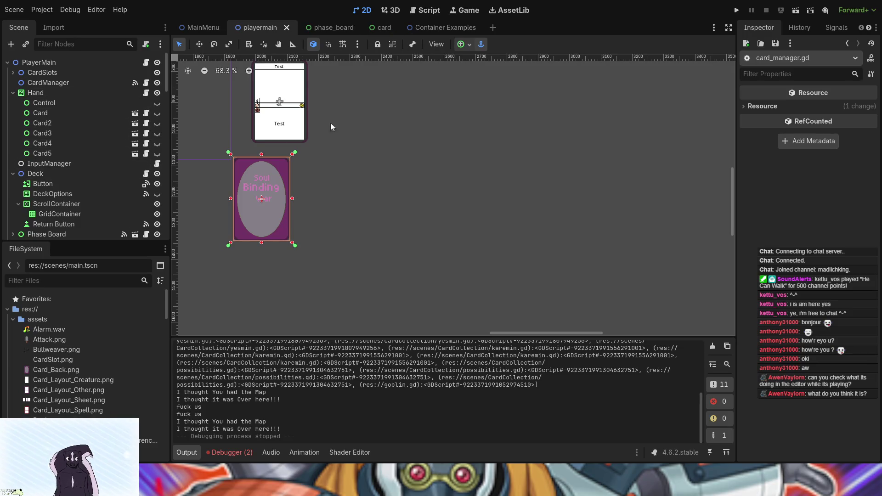
Run the project, open the card game test board and discard the Goblin card.
click(737, 10)
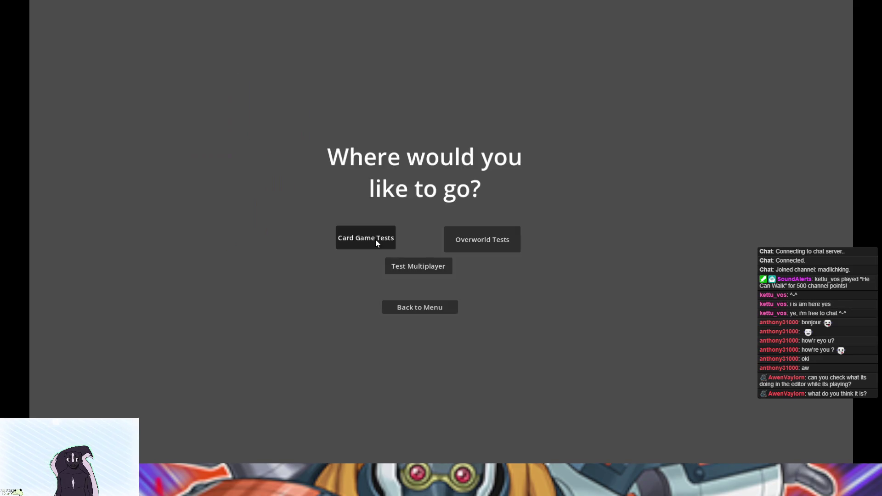
click(376, 239)
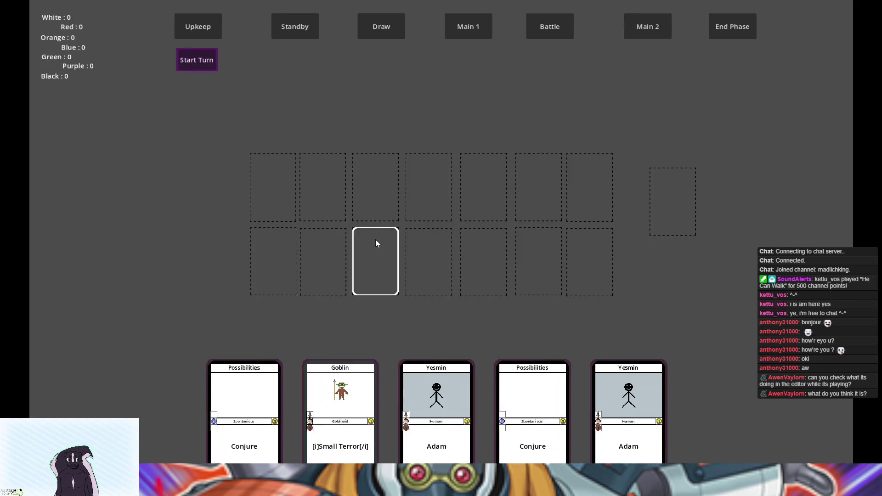
click(341, 390)
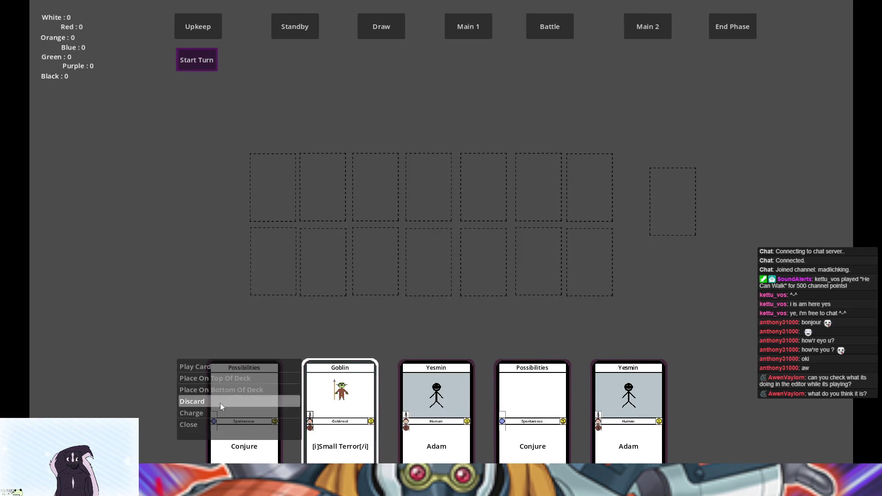
click(219, 403)
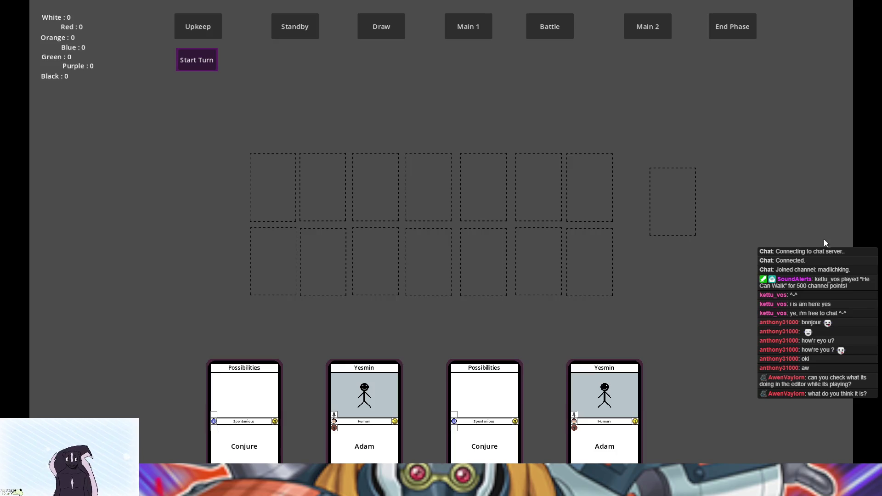
Pan to the graveyard, choose Look At Graveyard to view its cards, then close the game.
key(Right)
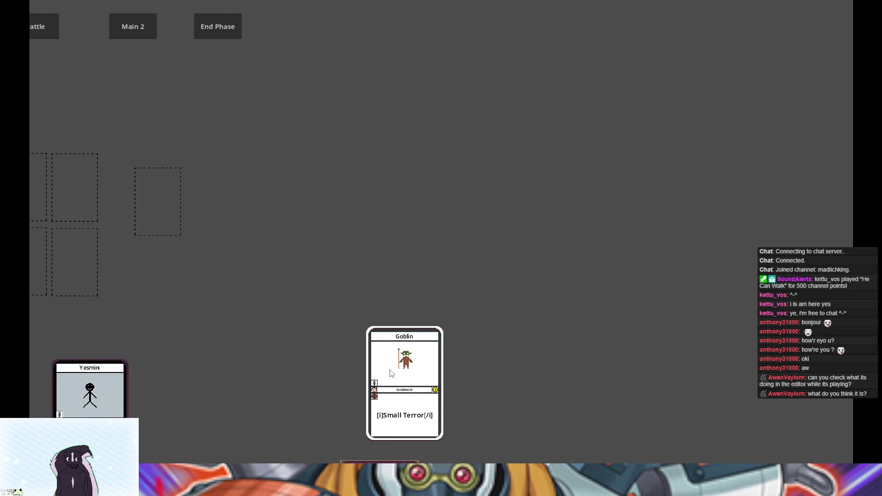
right_click(393, 374)
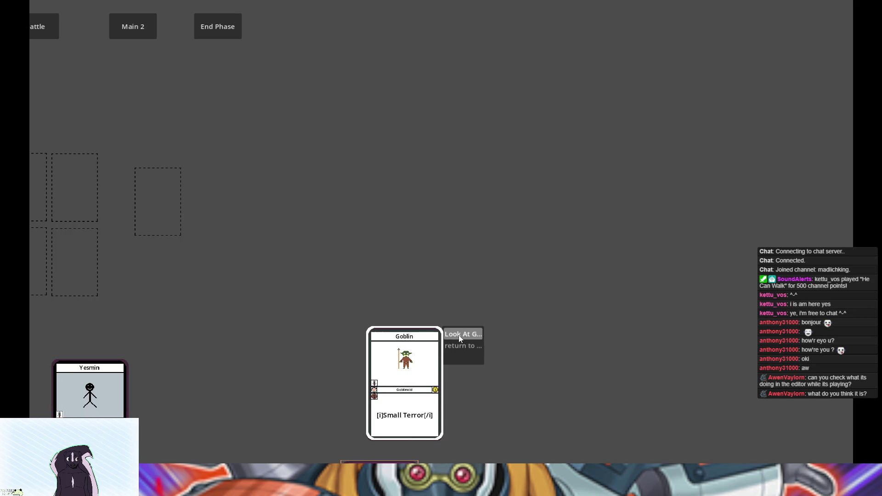
click(460, 338)
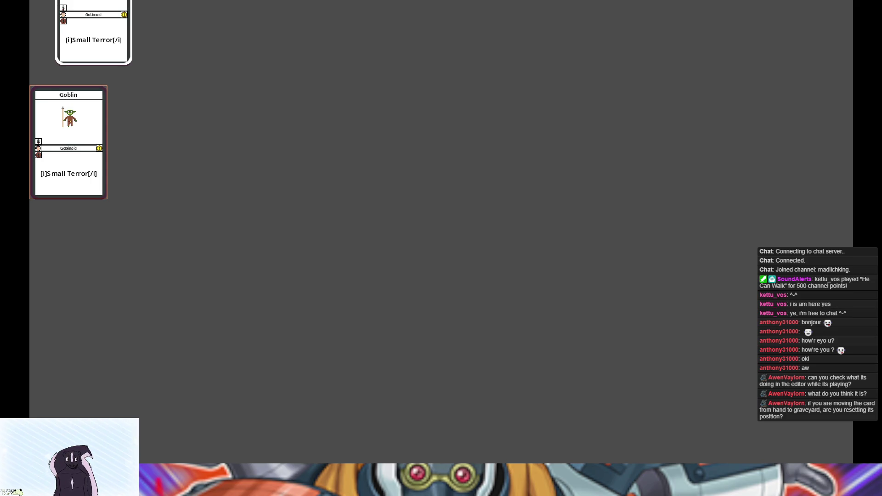
key(alt+F4)
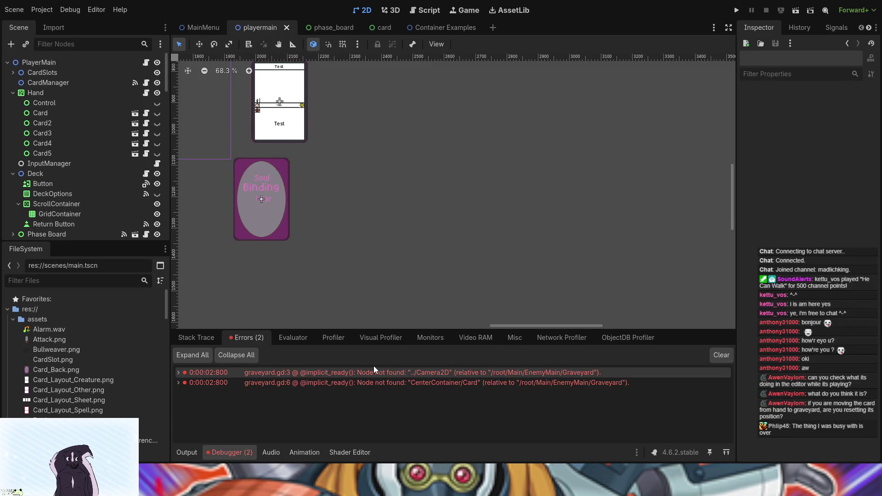
Uncomment card.position = Vector2(0,0) on line 17 of card_manager.gd.
click(426, 10)
scroll(356, 190, down, 3)
scroll(356, 190, up, 2)
click(348, 142)
key(BackSpace)
Run the project and start a game on the card board.
click(737, 10)
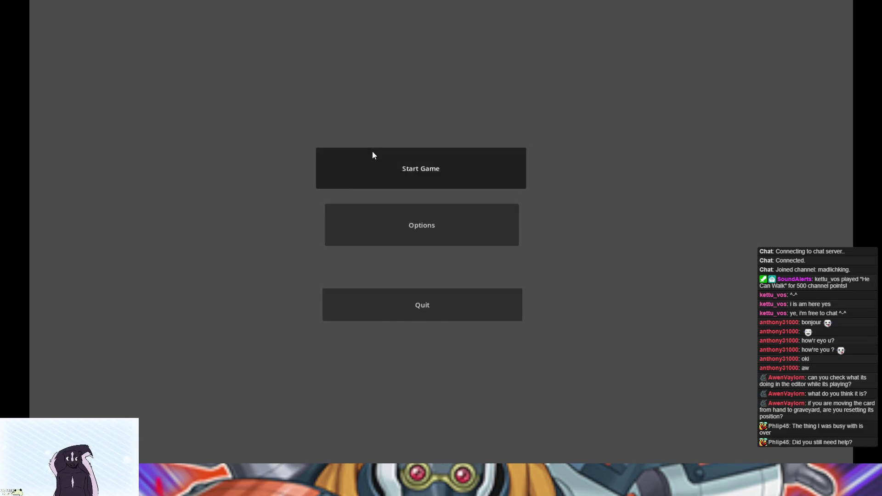
click(372, 152)
click(346, 239)
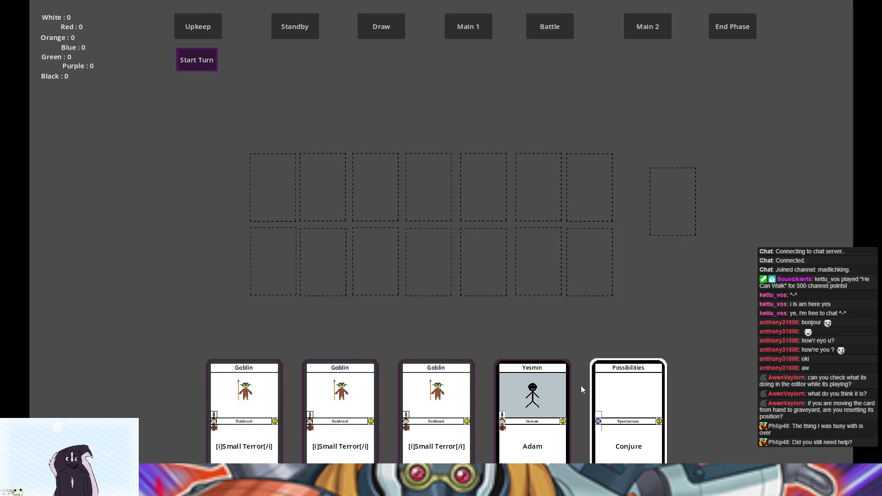
Discard the Adam card, view the graveyard, then stop the game with F8.
right_click(528, 390)
click(387, 399)
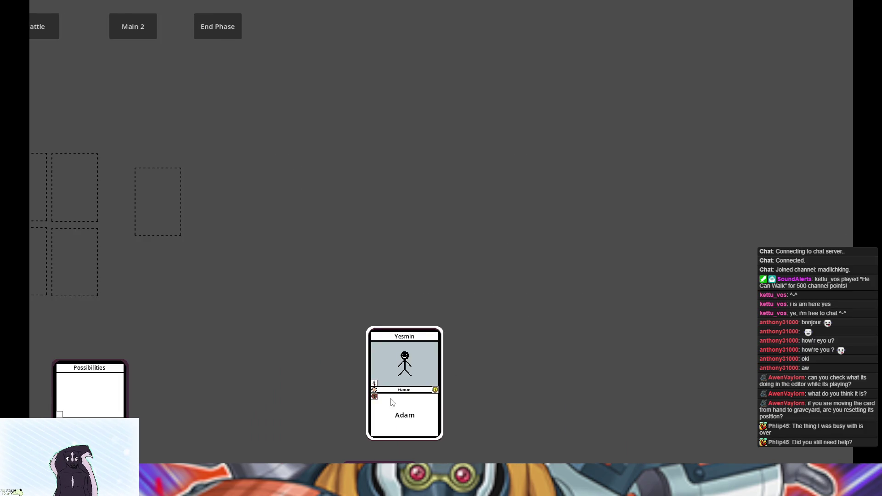
mouse_move(393, 402)
click(467, 335)
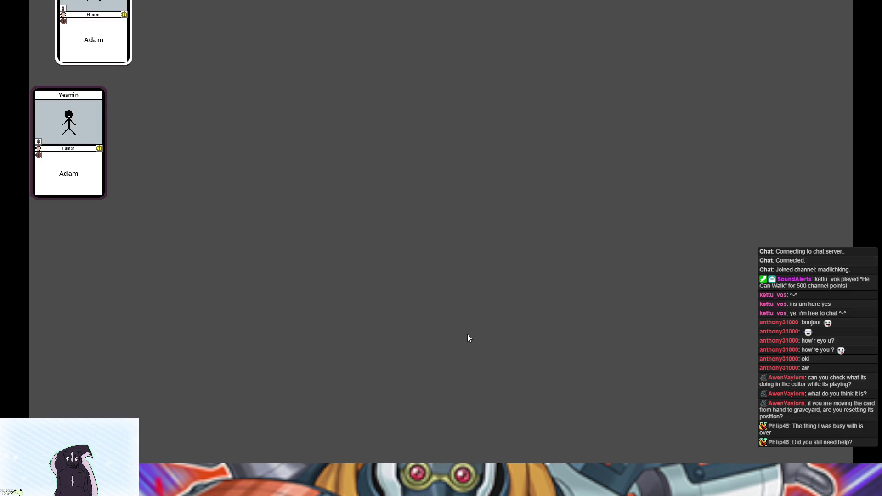
key(F8)
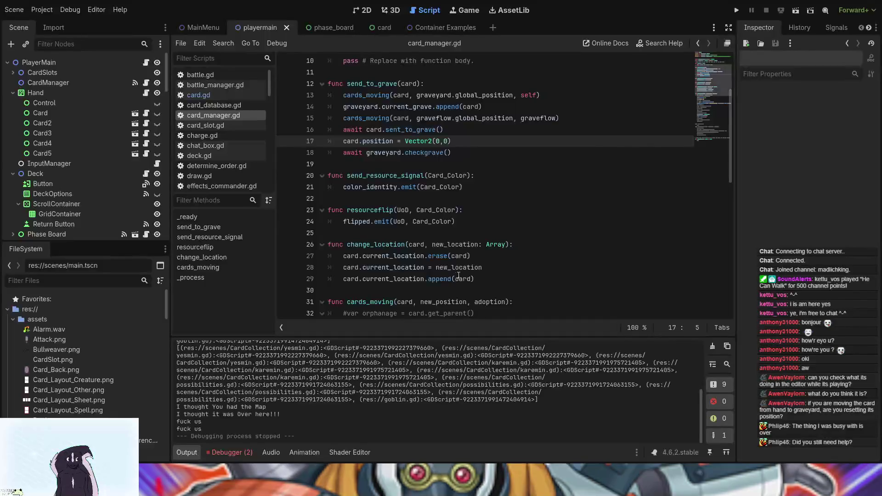
Rerun the project and open the card game test board via Start Game.
click(738, 11)
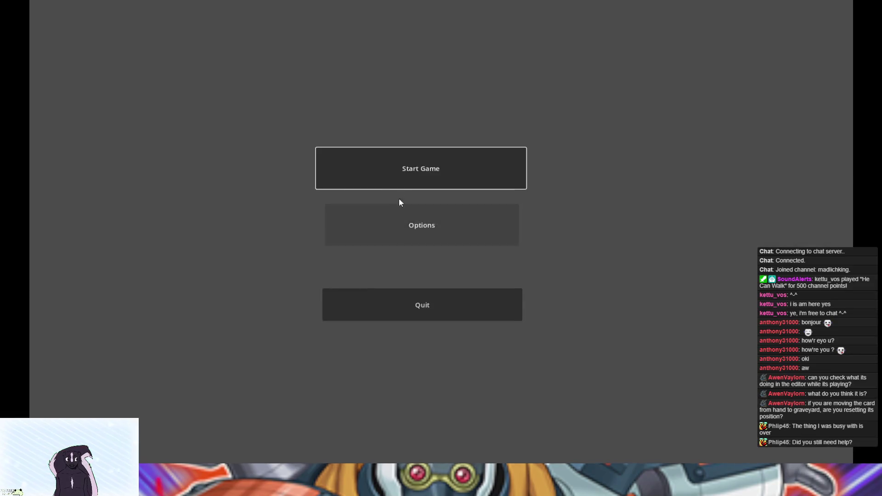
click(398, 186)
click(360, 242)
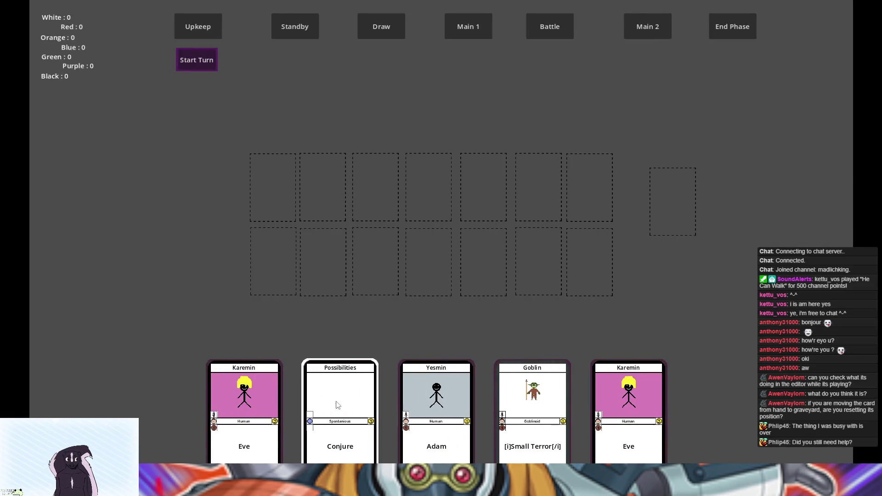
Discard Conjure and Yesmin, look at the graveyard's cards, then close the game.
right_click(348, 408)
click(227, 398)
right_click(363, 400)
click(258, 400)
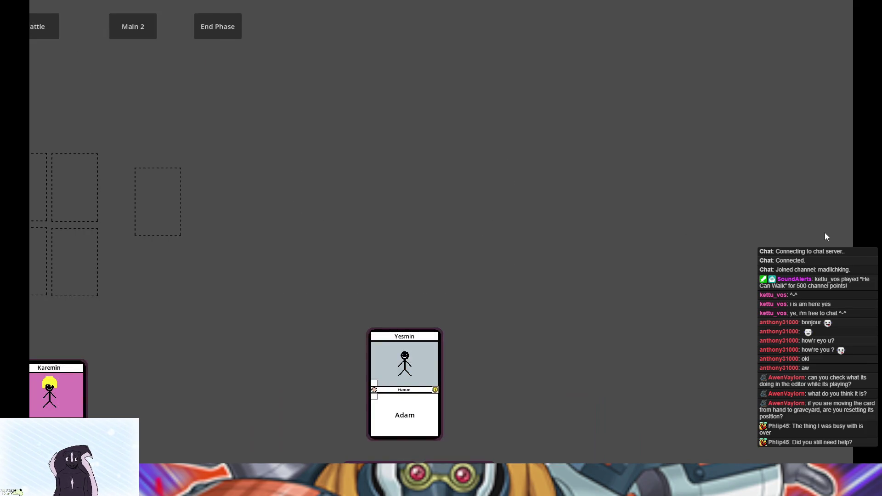
right_click(434, 361)
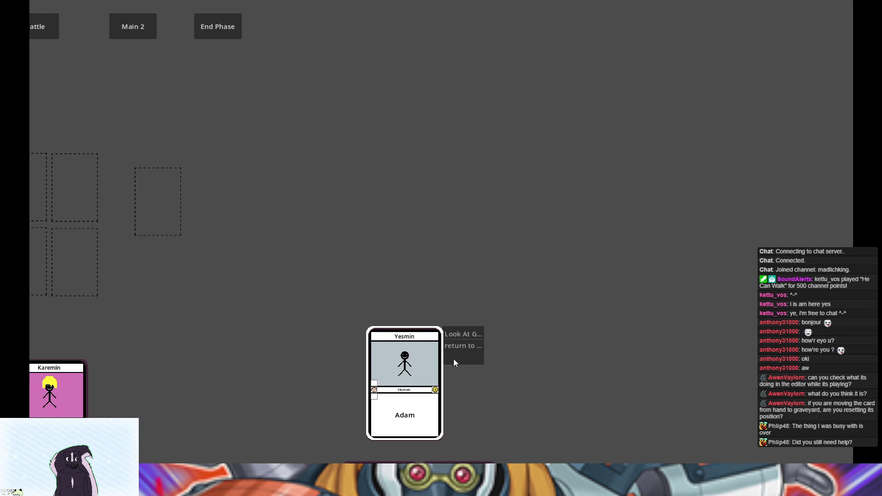
click(462, 332)
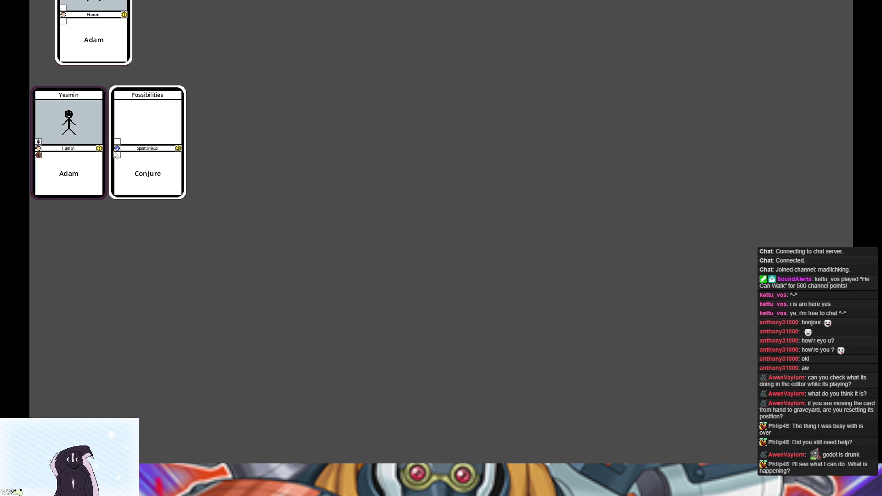
key(alt+F4)
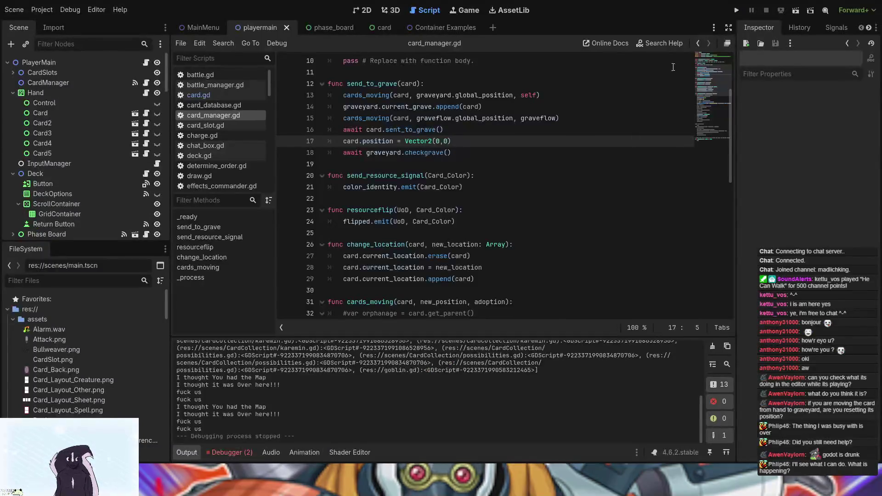
In the 2D view, zoom out and pan the board, inspecting the Hand, card button and Soul Binding deck button.
click(367, 10)
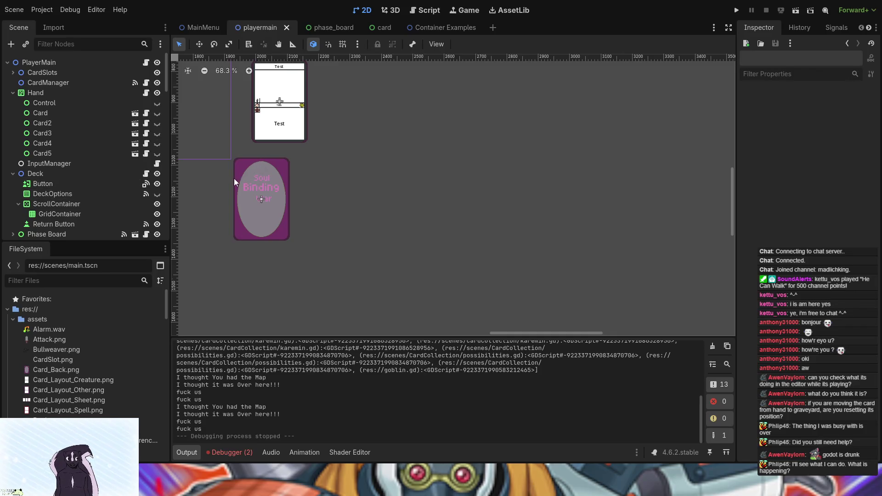
scroll(217, 187, down, 3)
mouse_move(217, 186)
mouse_down()
mouse_move(465, 205)
mouse_move(570, 253)
mouse_up()
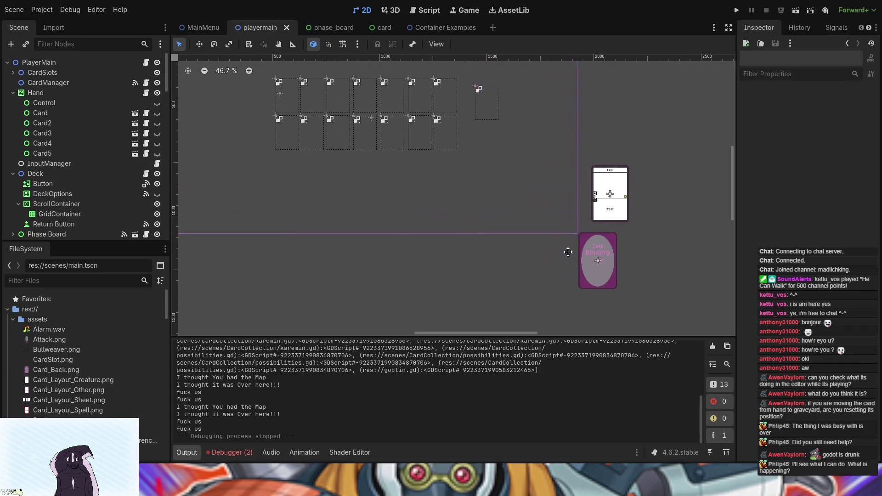
click(385, 213)
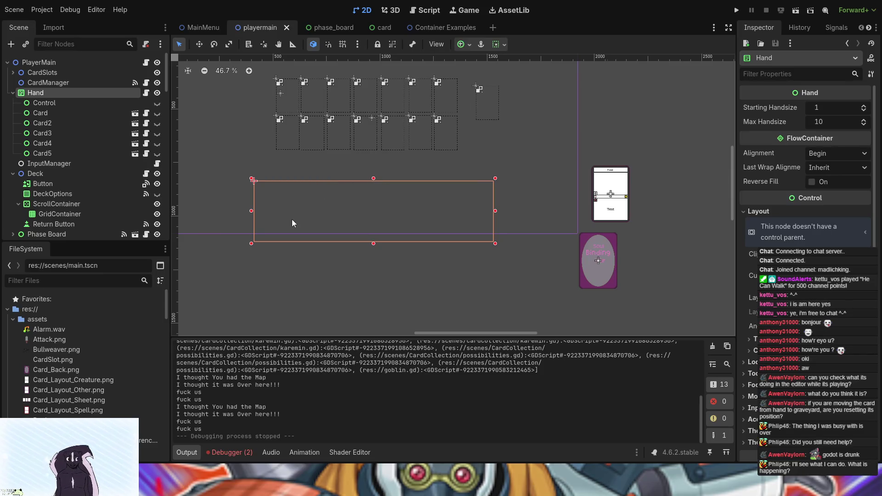
click(628, 200)
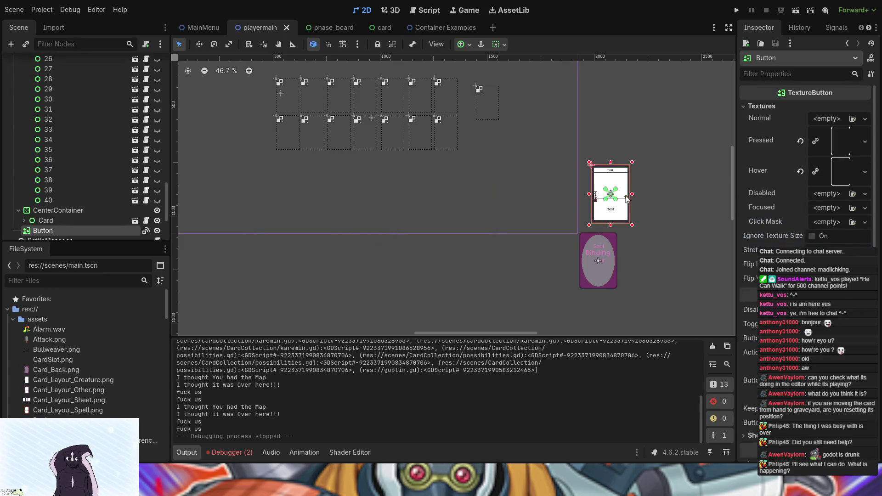
click(604, 260)
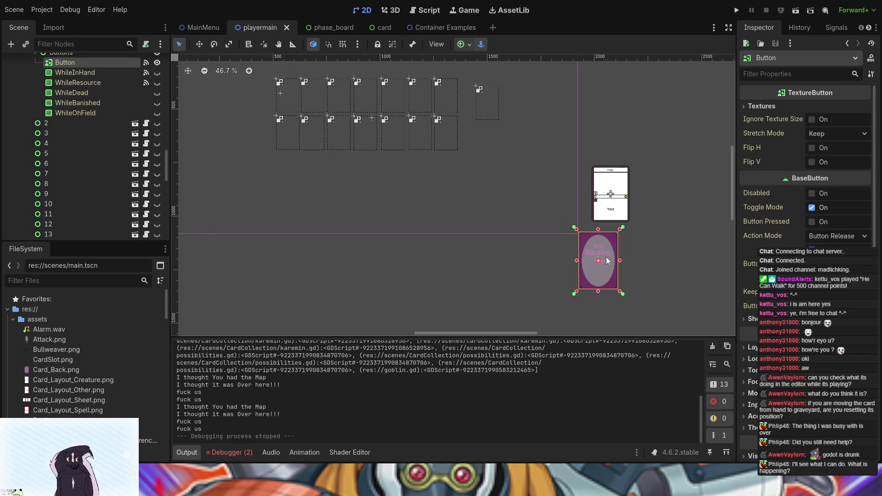
click(505, 146)
scroll(505, 147, down, 3)
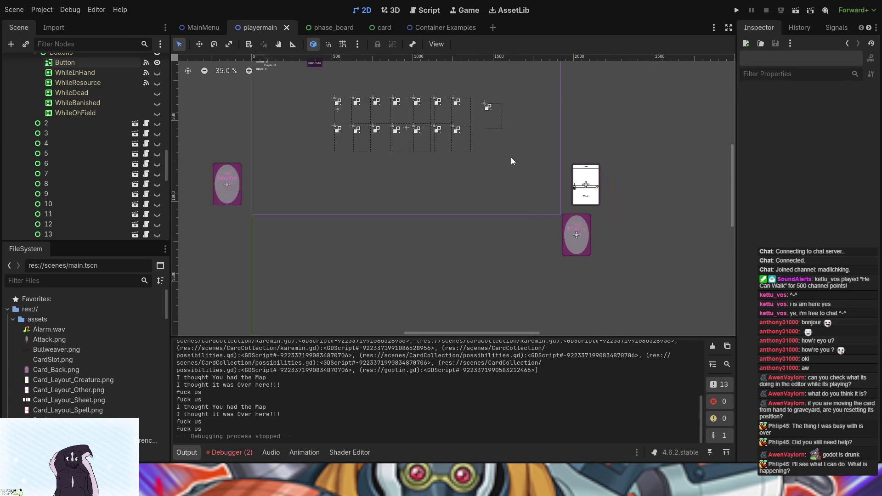
scroll(66, 155, up, 5)
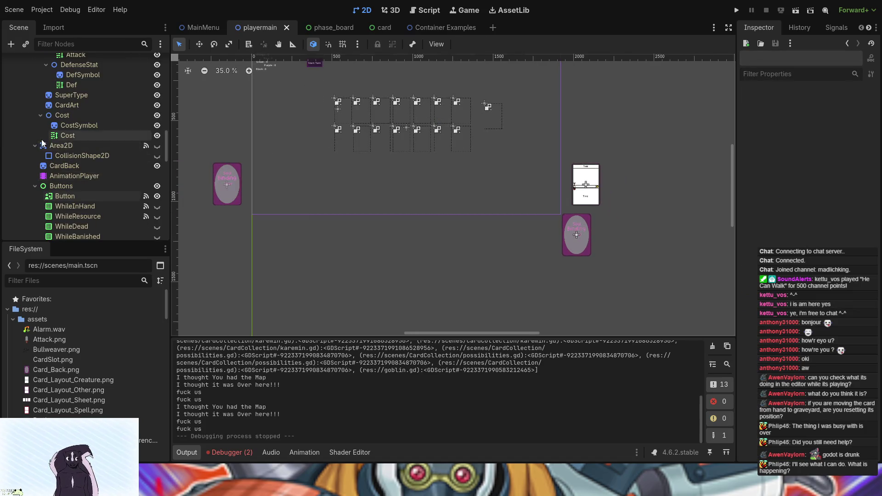
Collapse the Buttons, Graveyard, total, ResourceCounters, Hand and Deck nodes in the Scene dock.
click(34, 186)
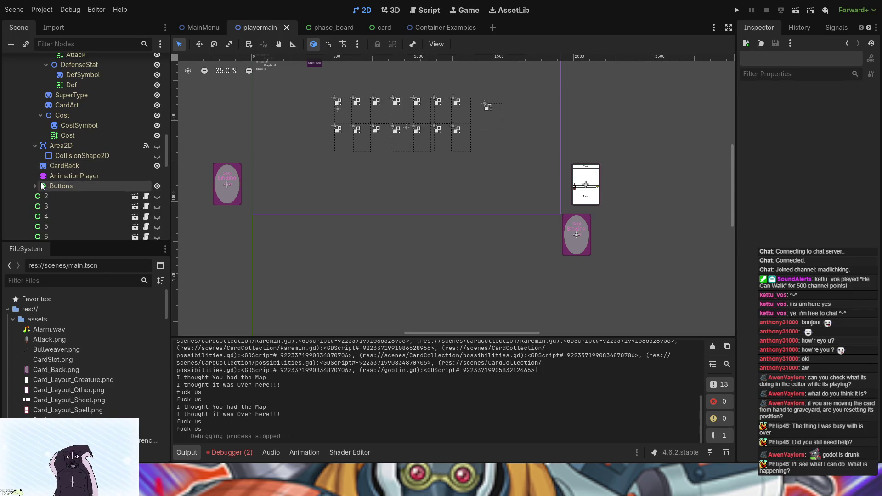
scroll(53, 184, up, 6)
click(14, 169)
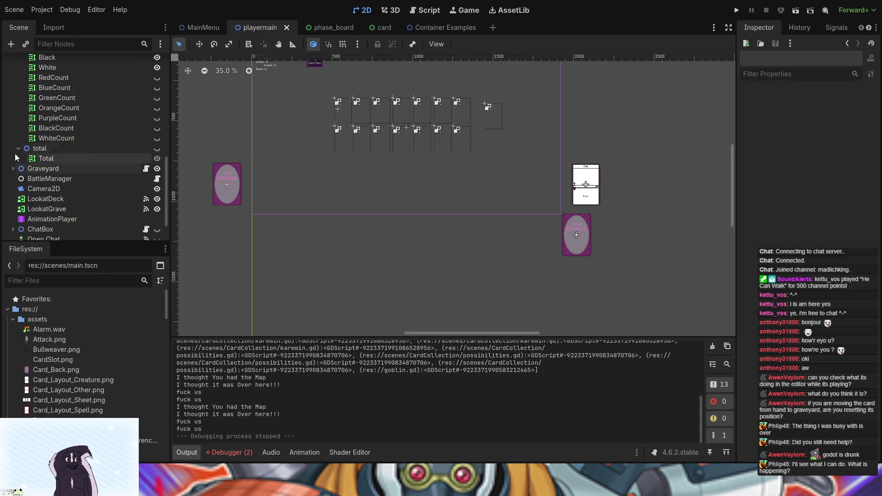
click(18, 148)
scroll(19, 151, up, 5)
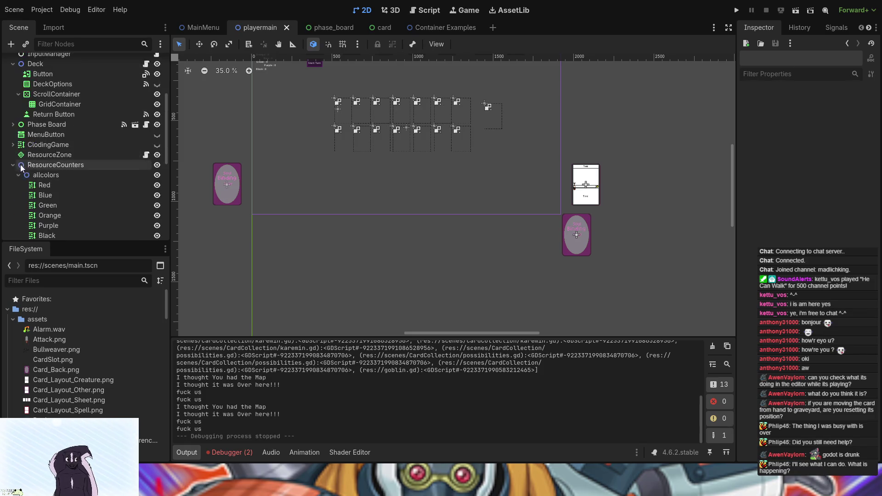
click(13, 165)
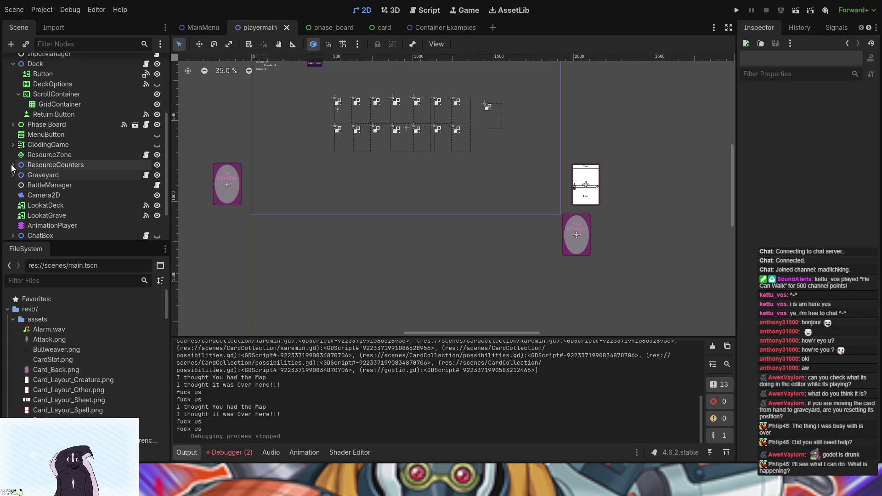
click(128, 167)
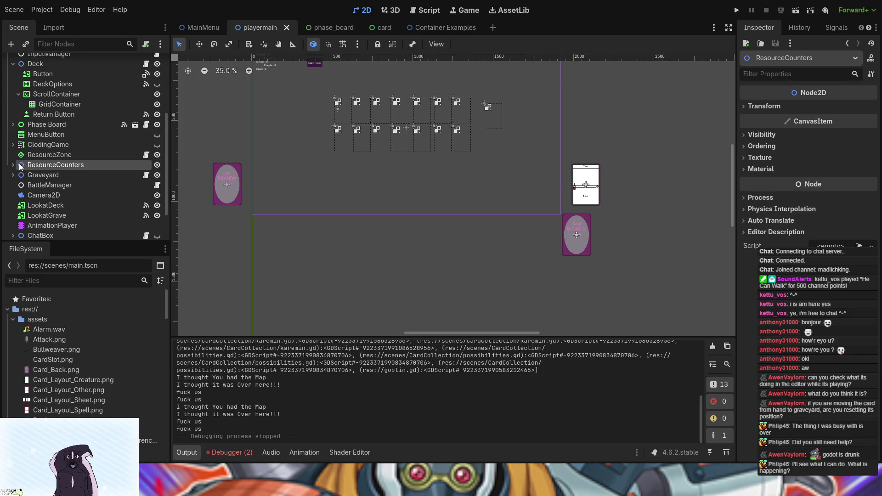
scroll(68, 114, up, 3)
scroll(68, 111, up, 2)
click(13, 92)
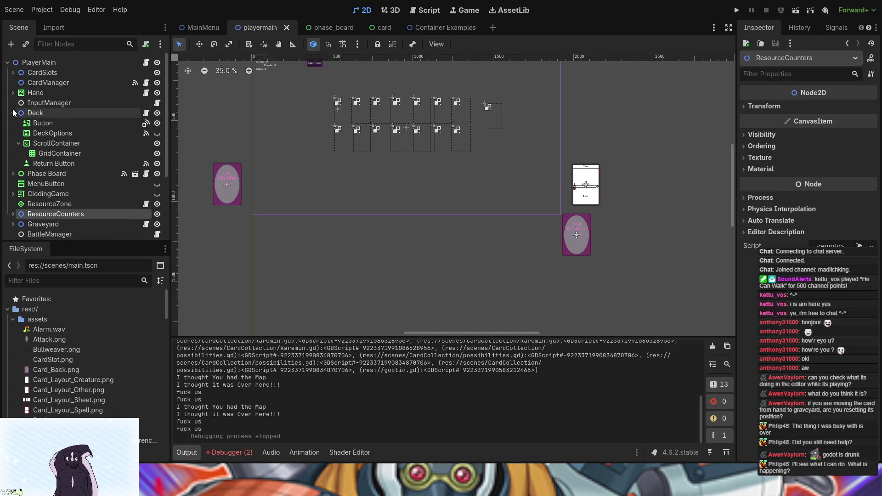
click(13, 112)
scroll(6, 184, down, 2)
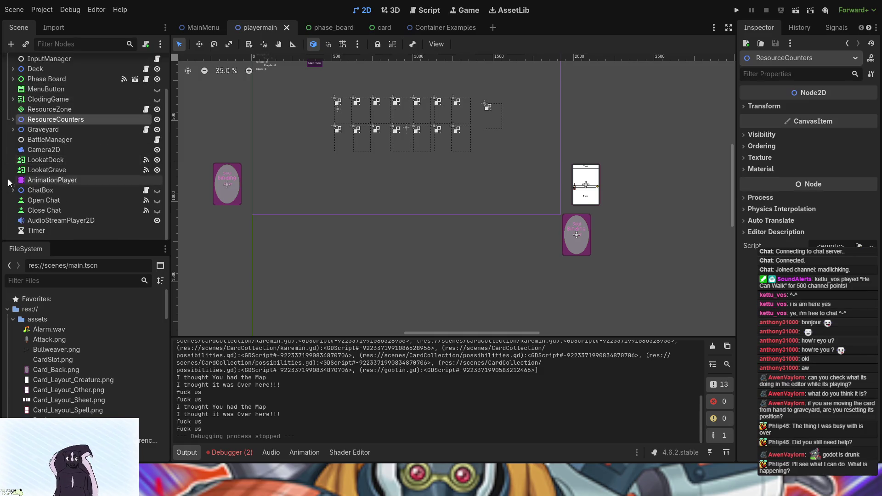
click(44, 150)
Move Camera2D about 442 px right to (1662, 971), then save, run and start the game.
click(199, 44)
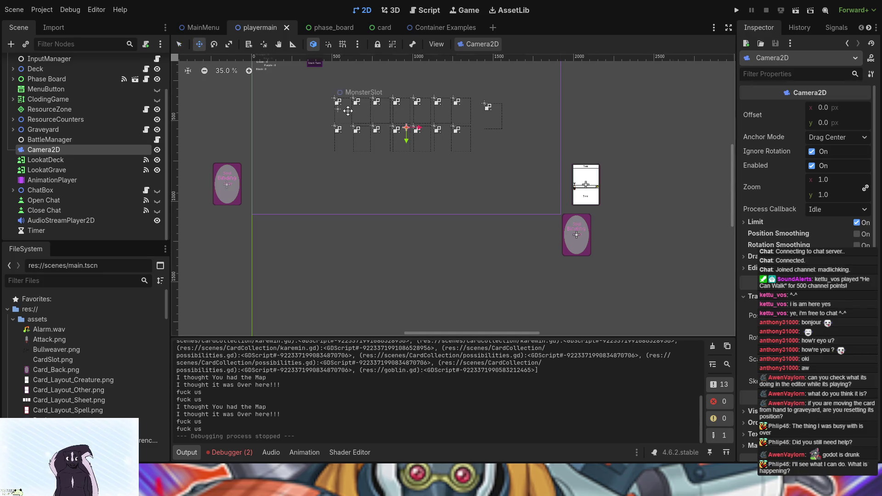
mouse_move(424, 127)
mouse_down()
mouse_move(522, 133)
mouse_move(538, 203)
mouse_move(531, 197)
mouse_up()
click(738, 10)
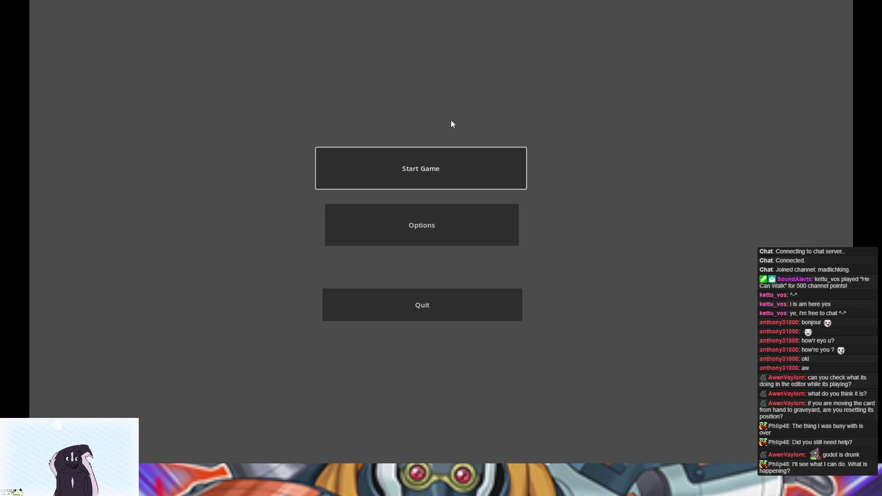
click(421, 167)
On the card test board, discard both Karemin cards and the Goblin card, then close the game.
click(345, 248)
click(329, 246)
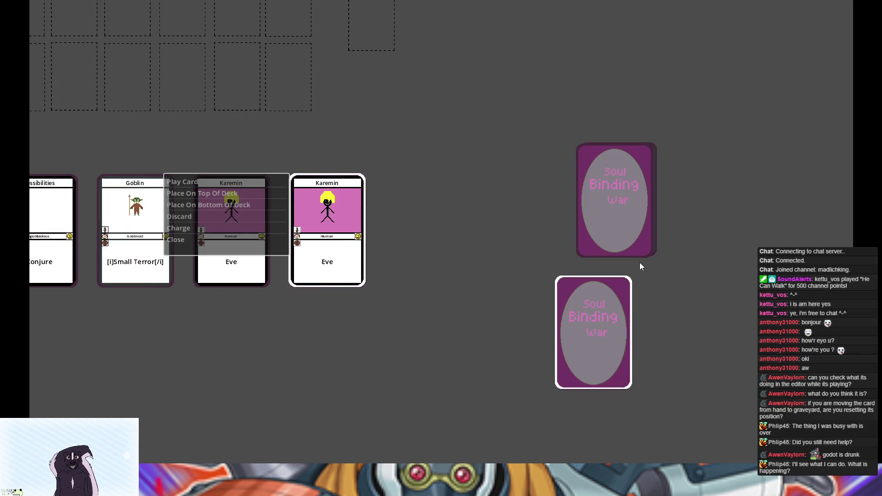
click(224, 216)
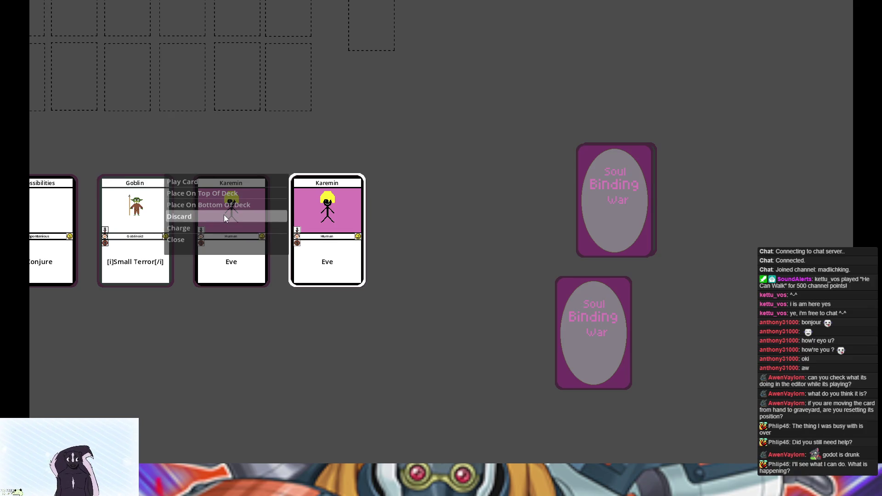
click(224, 216)
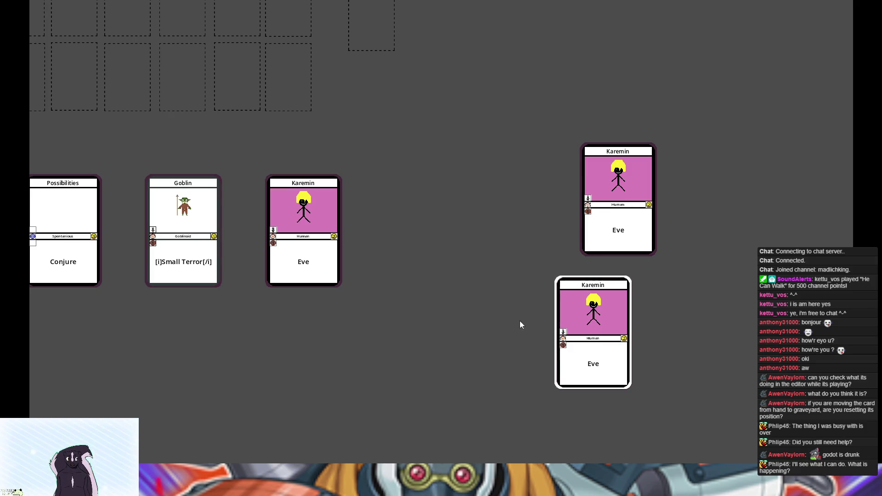
click(216, 242)
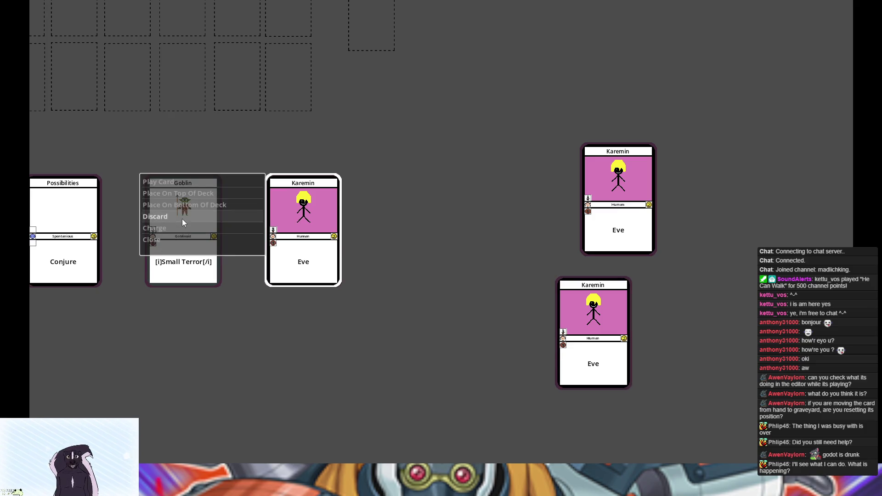
click(183, 220)
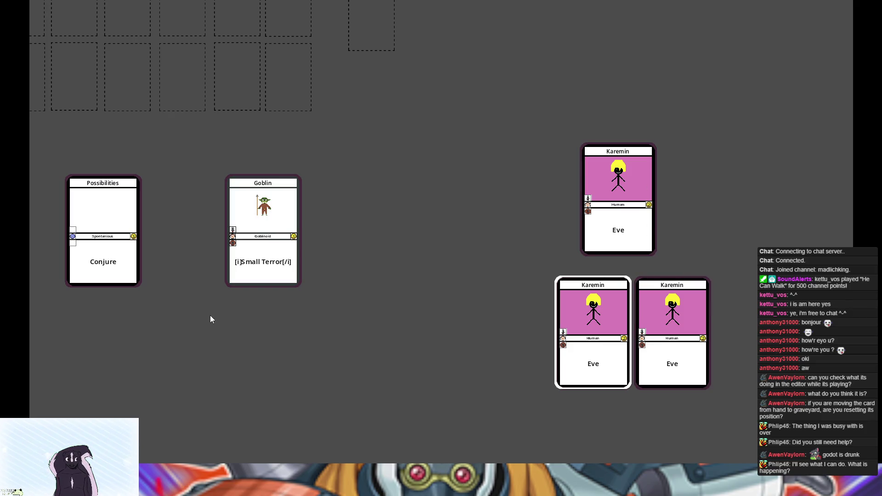
right_click(103, 202)
click(183, 212)
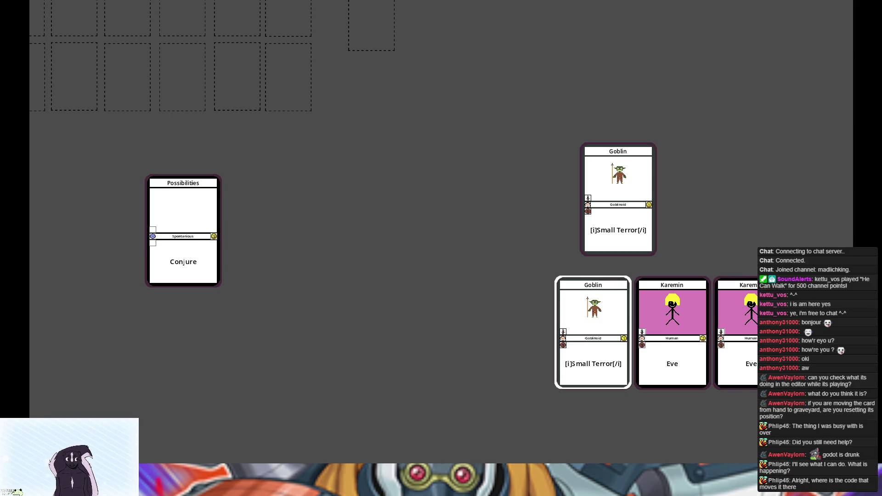
key(alt+F4)
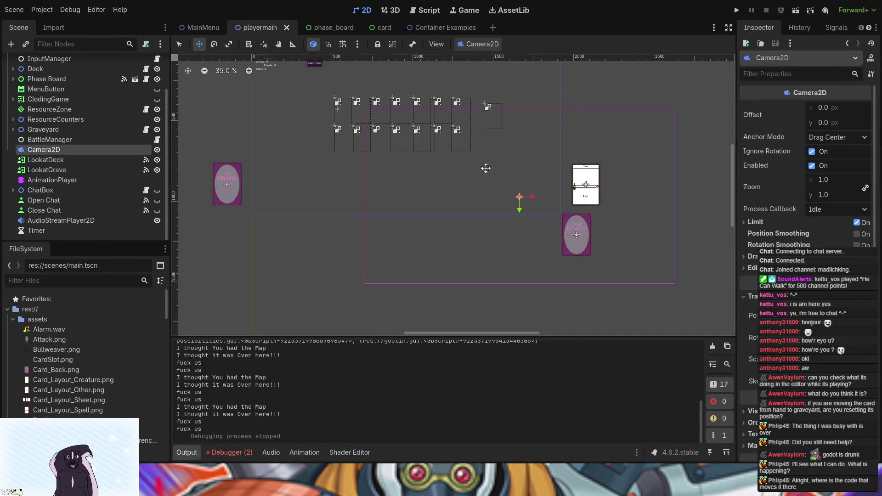
Undo the Camera2D move and jump from card_manager.gd line 13 to the cards_moving definition.
key(ctrl+z)
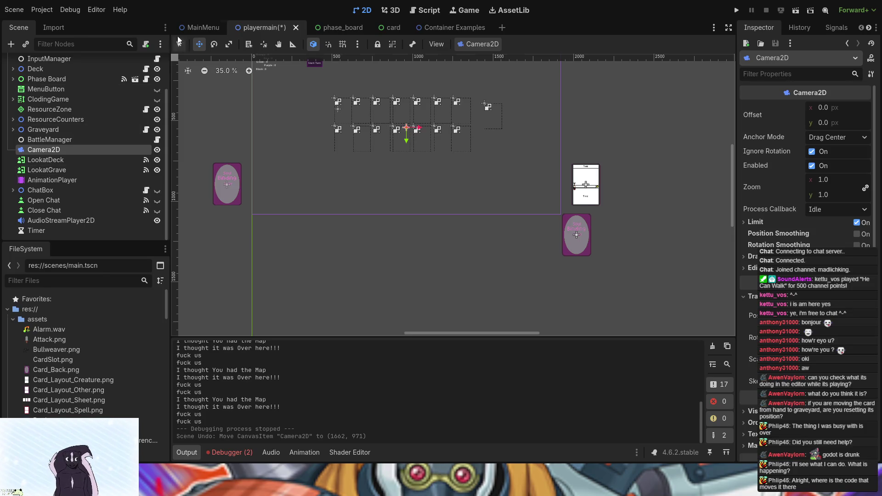
click(434, 10)
scroll(394, 128, up, 3)
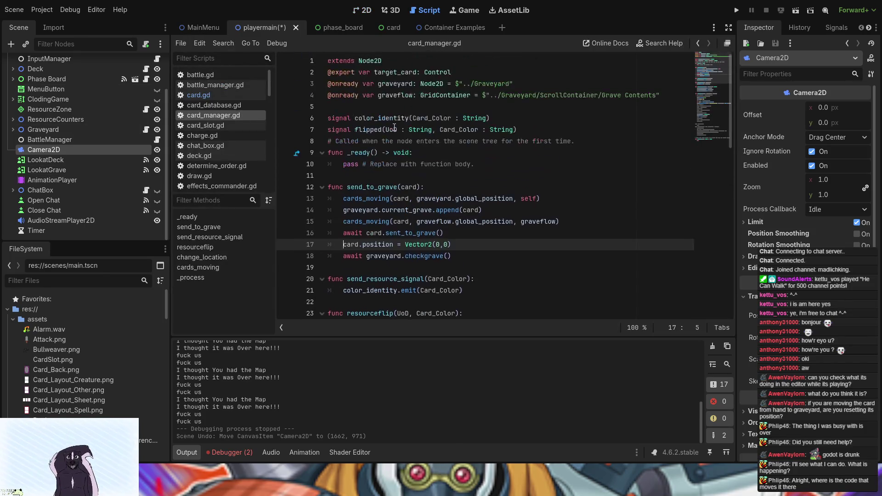
click(372, 198)
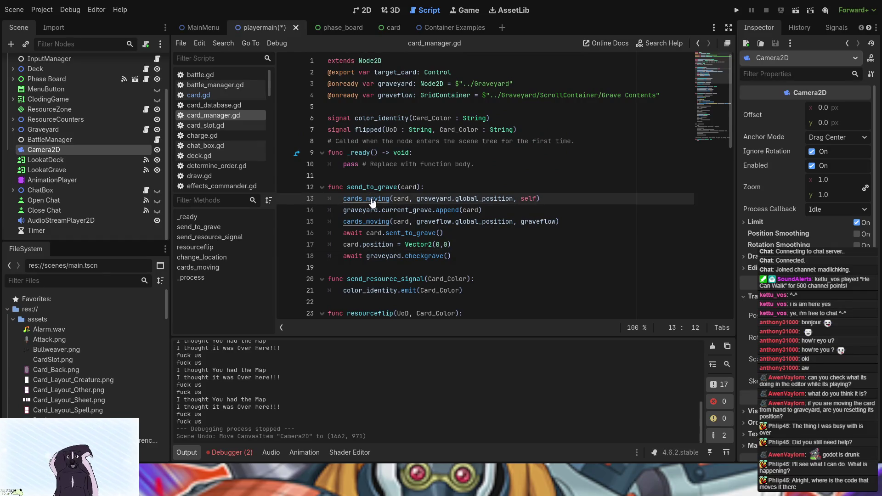
ctrl+click(372, 198)
Review the cards_moving function and its call inside send_to_grave.
scroll(372, 203, down, 3)
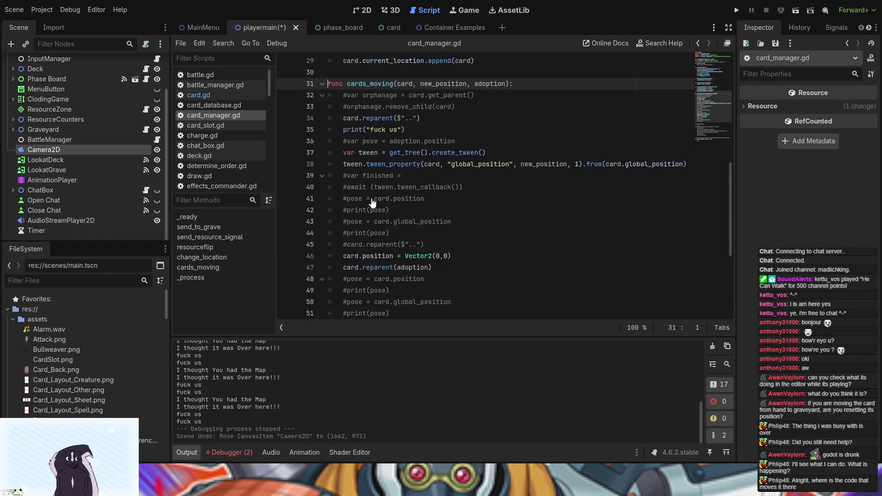
scroll(372, 203, up, 2)
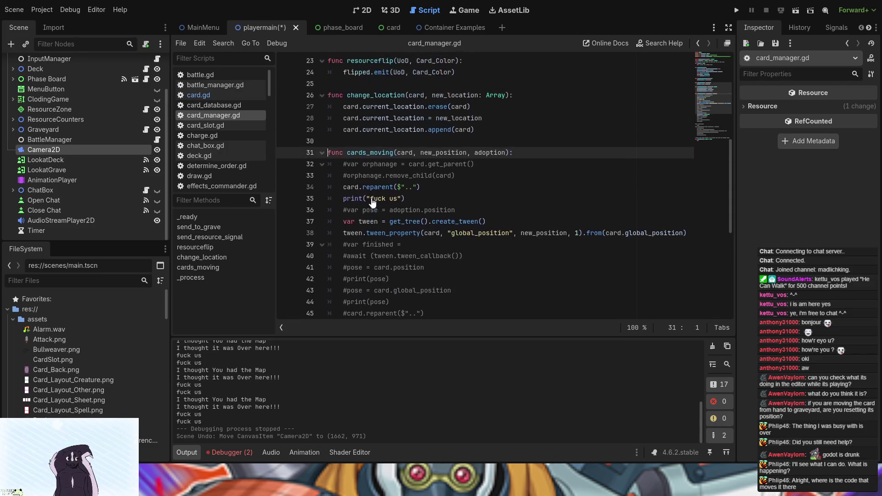
scroll(373, 202, down, 3)
scroll(381, 197, up, 1)
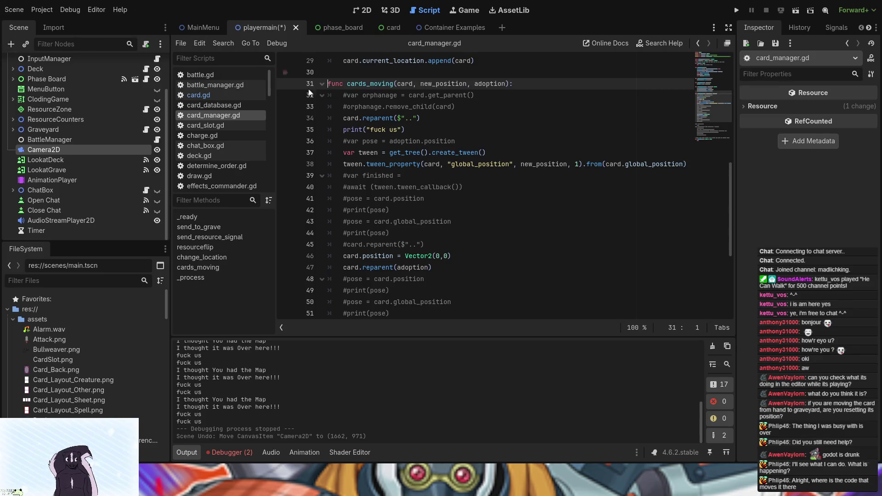
scroll(423, 152, up, 10)
click(391, 198)
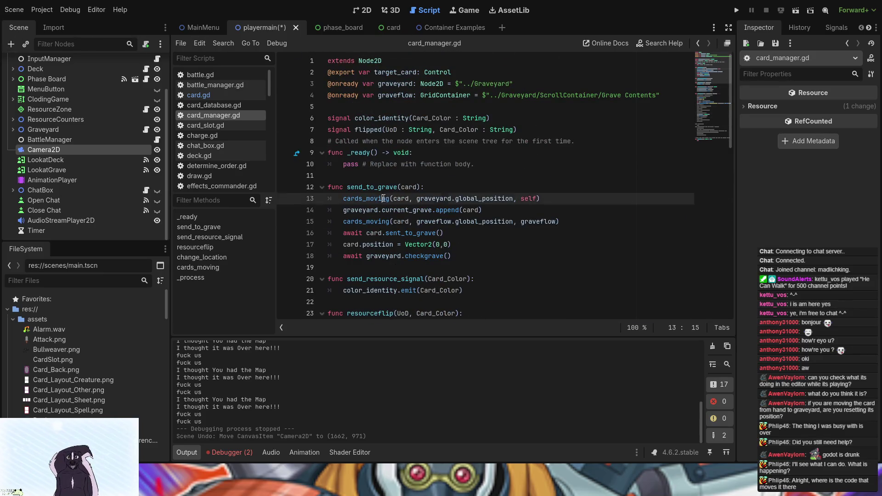
scroll(387, 190, down, 1)
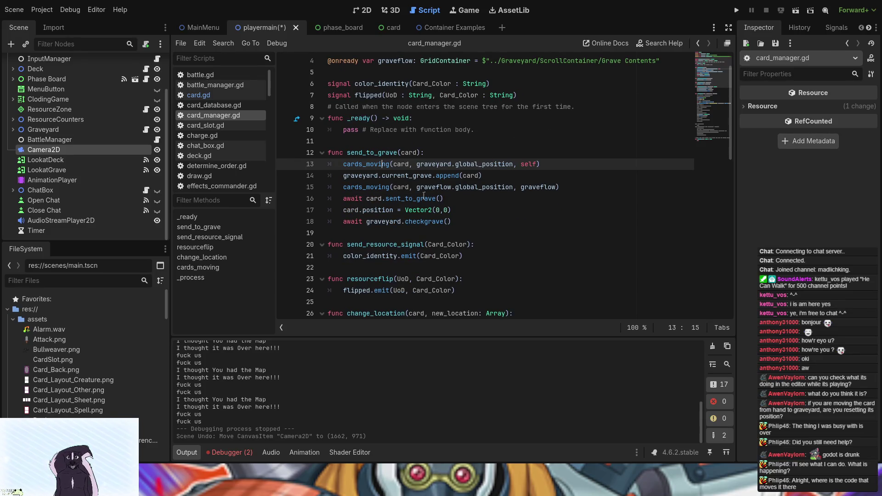
scroll(415, 222, down, 4)
scroll(415, 222, up, 3)
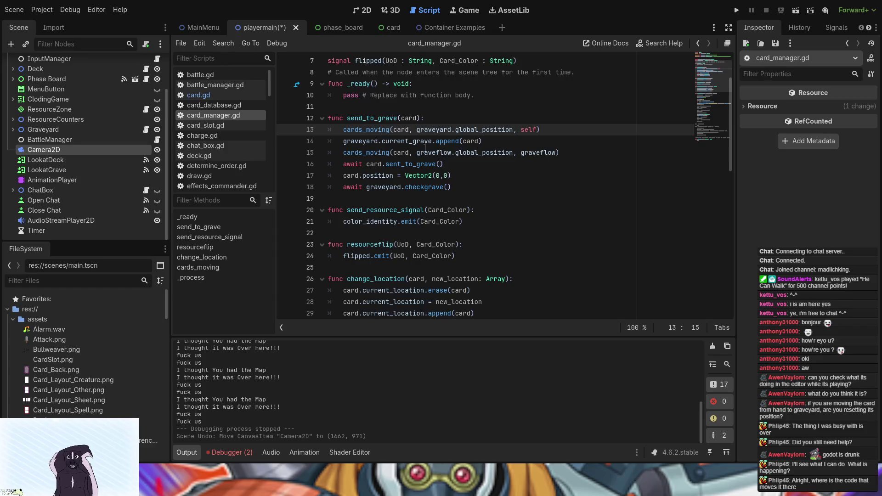
scroll(531, 263, down, 8)
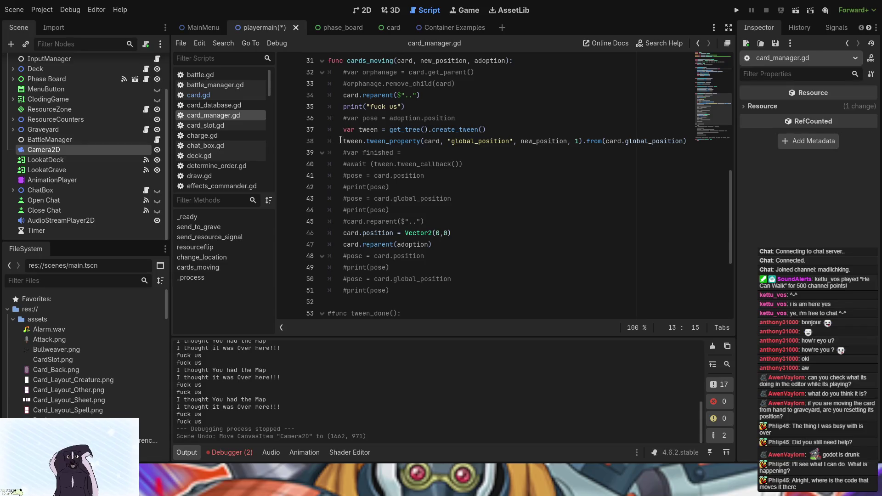
click(342, 141)
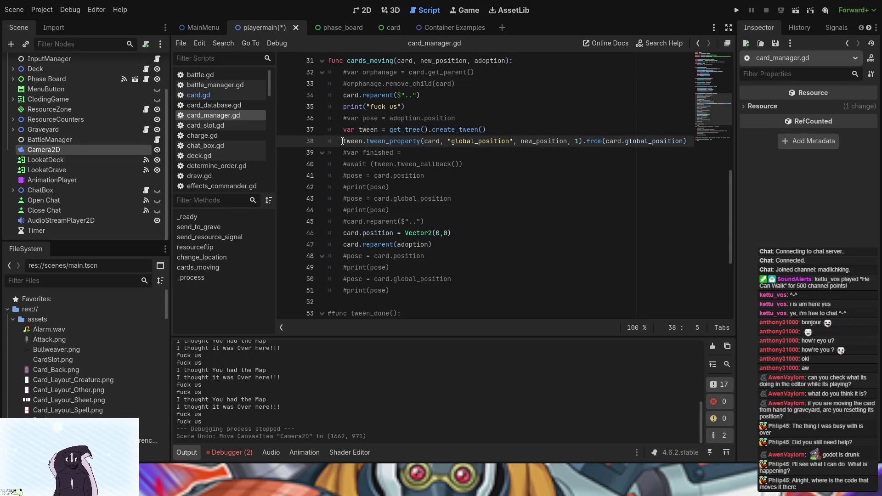
text(await)
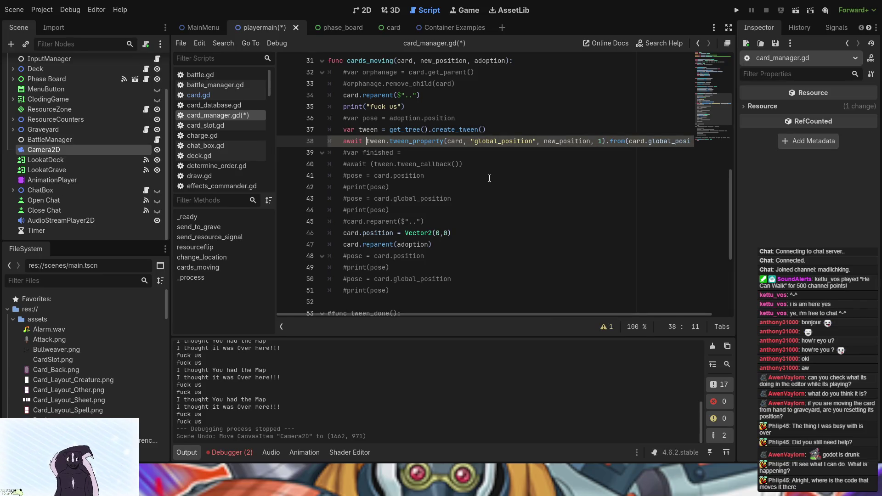
click(606, 327)
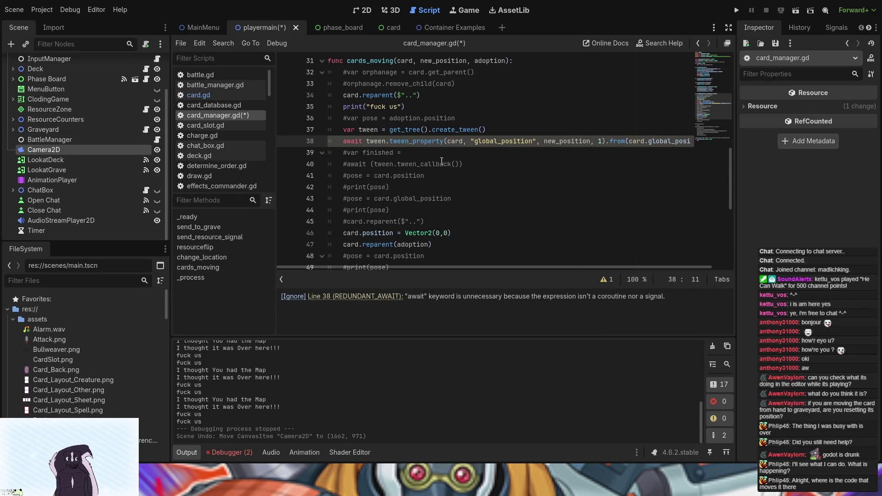
click(418, 164)
key(ctrl+z)
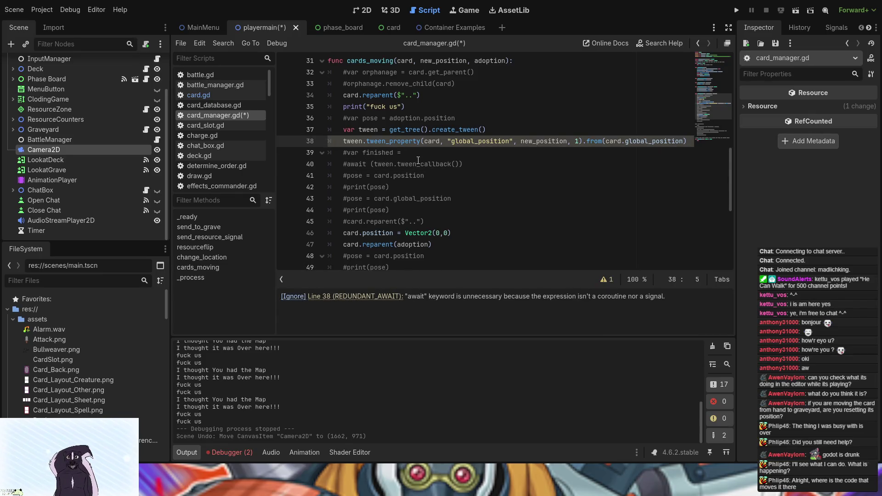
key(ctrl+s)
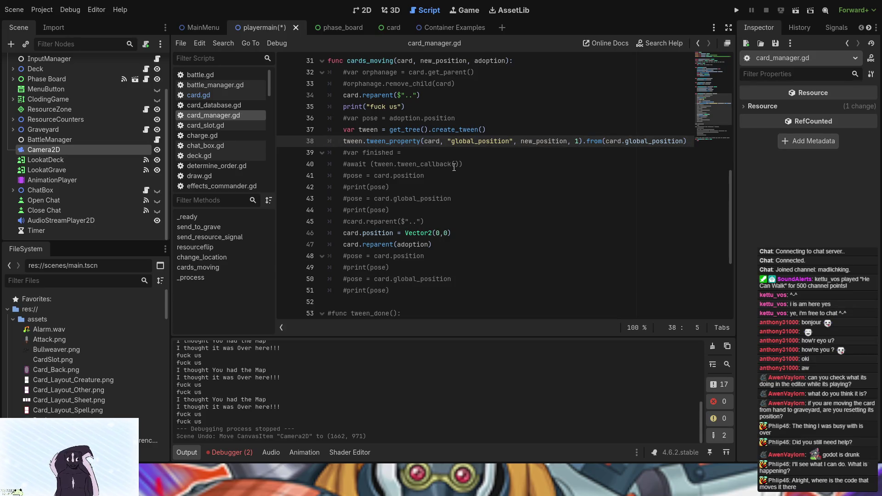
scroll(454, 167, up, 2)
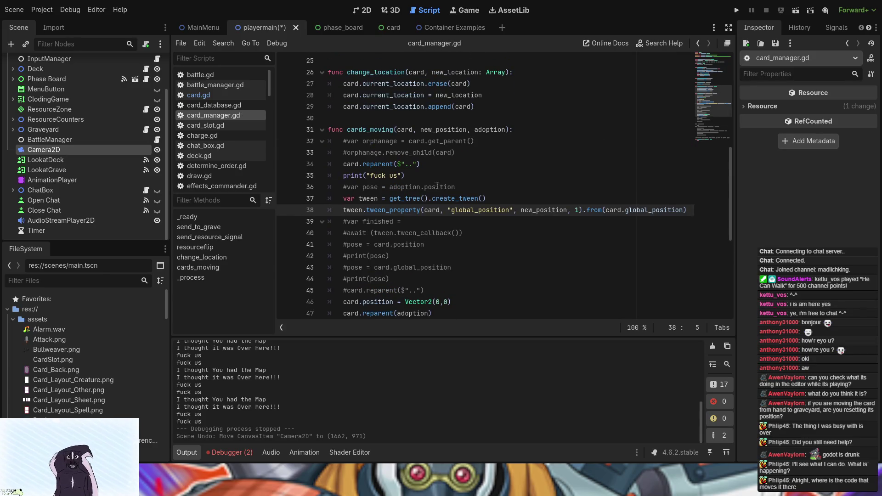
click(458, 184)
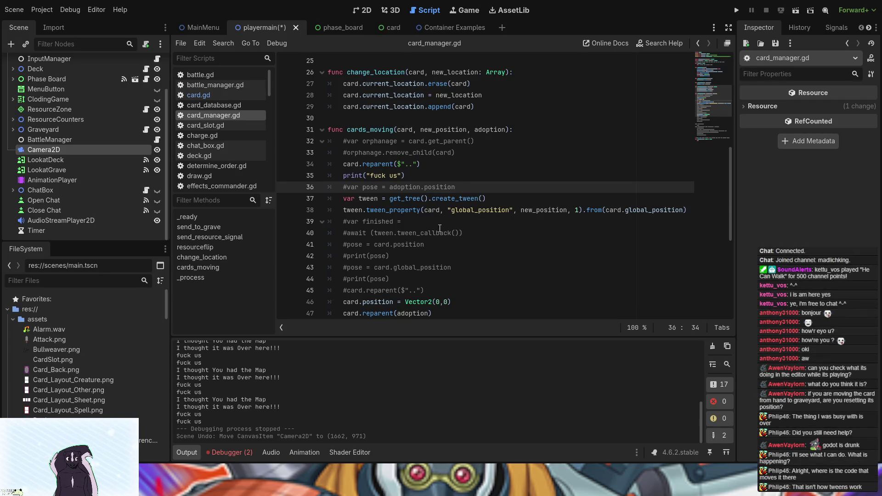
scroll(426, 274, down, 2)
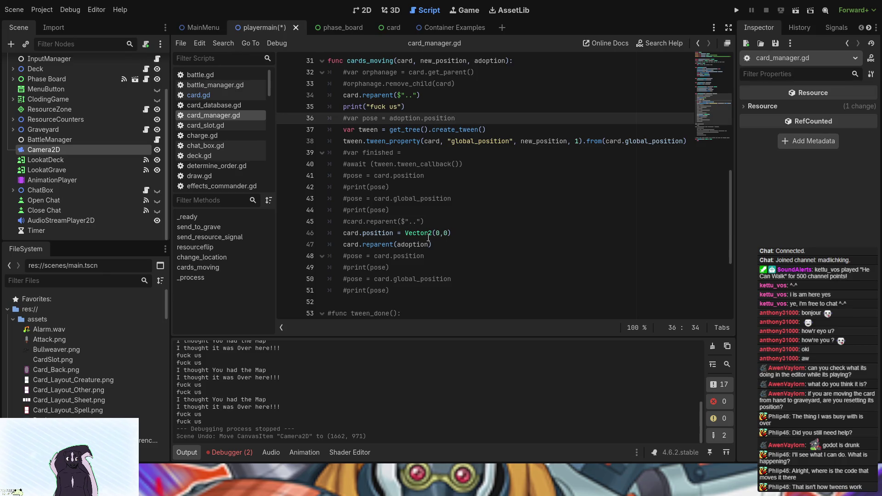
scroll(443, 237, up, 1)
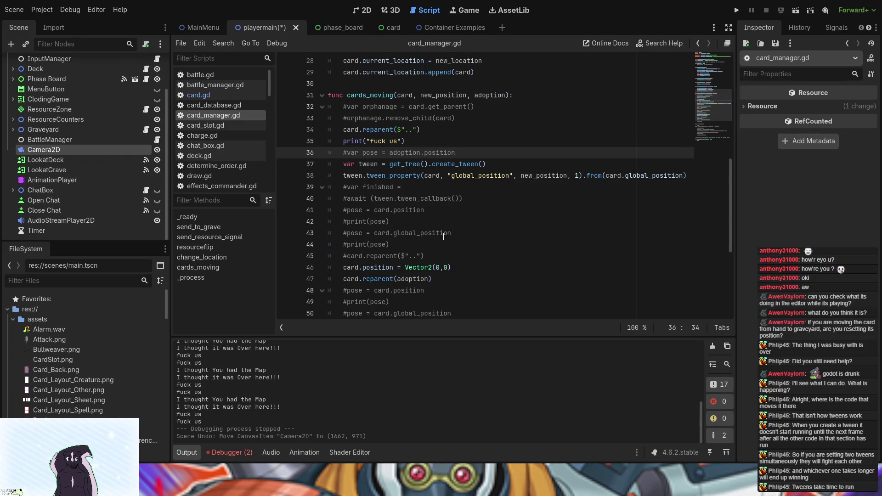
scroll(552, 200, up, 9)
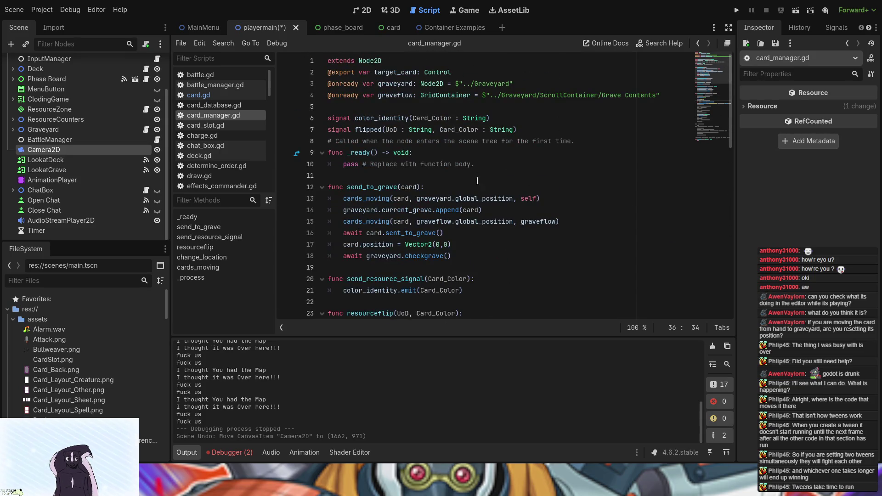
scroll(478, 209, down, 5)
scroll(478, 210, down, 4)
key(ctrl+f)
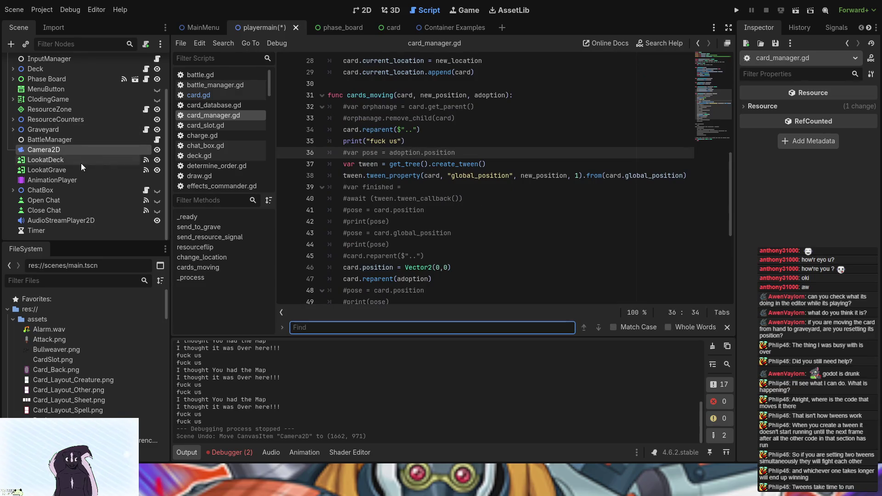
text(tim)
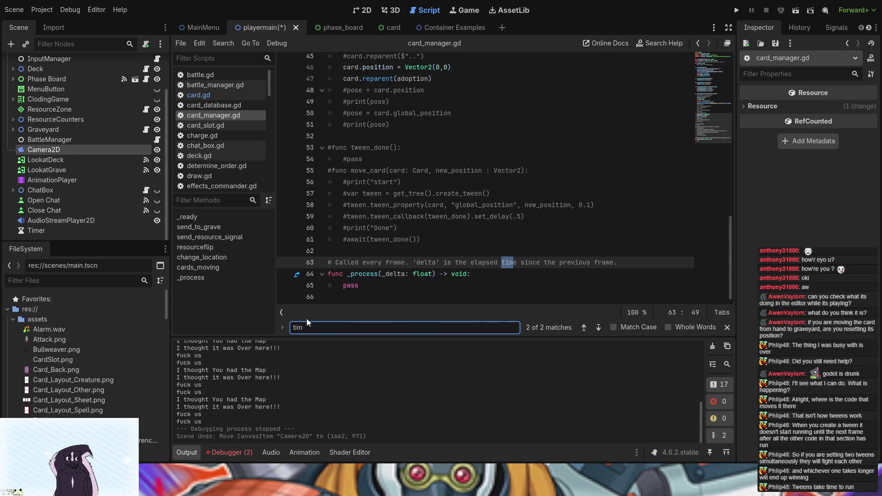
scroll(362, 231, up, 15)
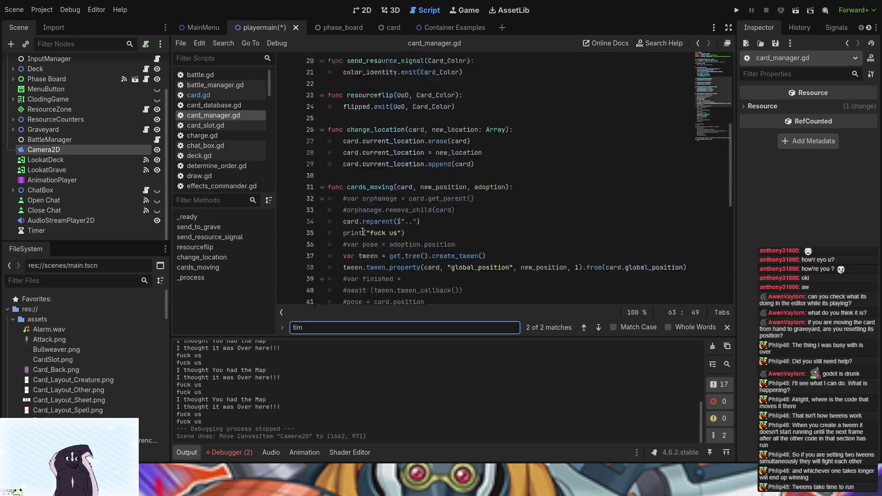
mouse_move(40, 232)
mouse_down()
mouse_move(131, 182)
mouse_move(348, 112)
mouse_up()
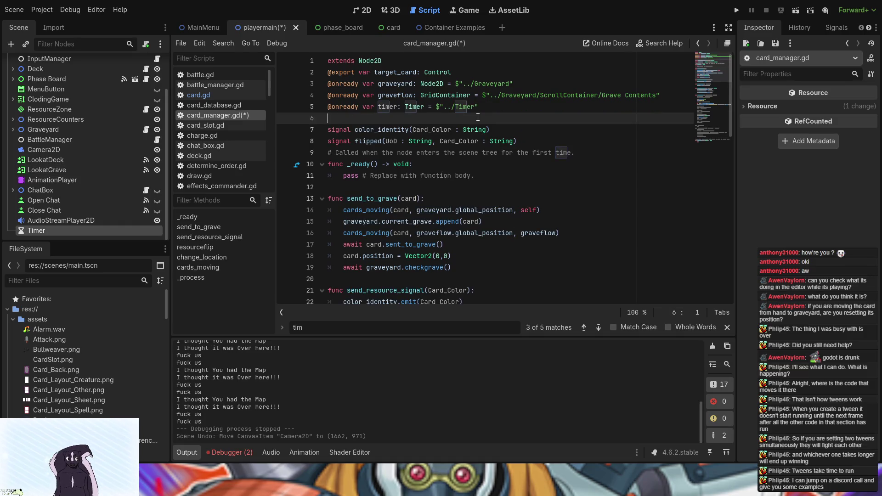
Add timer.start(3) on a new line after the tween_property call, then run the project.
scroll(453, 149, down, 5)
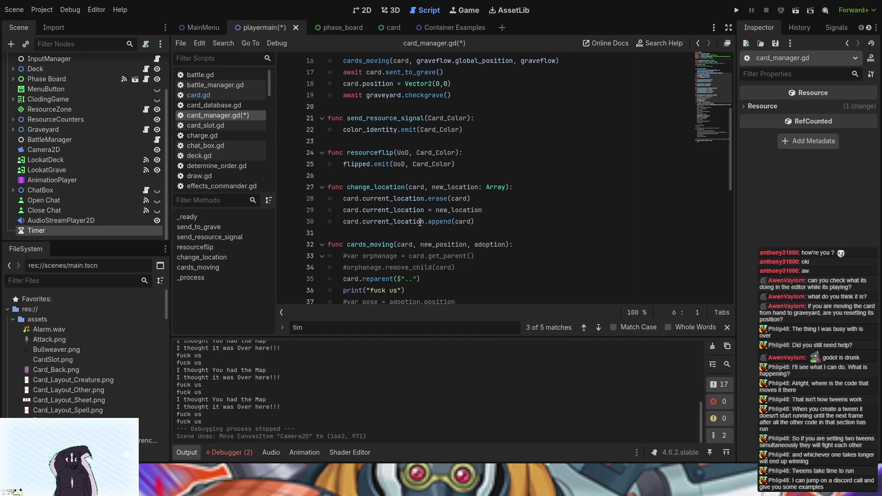
scroll(473, 227, down, 4)
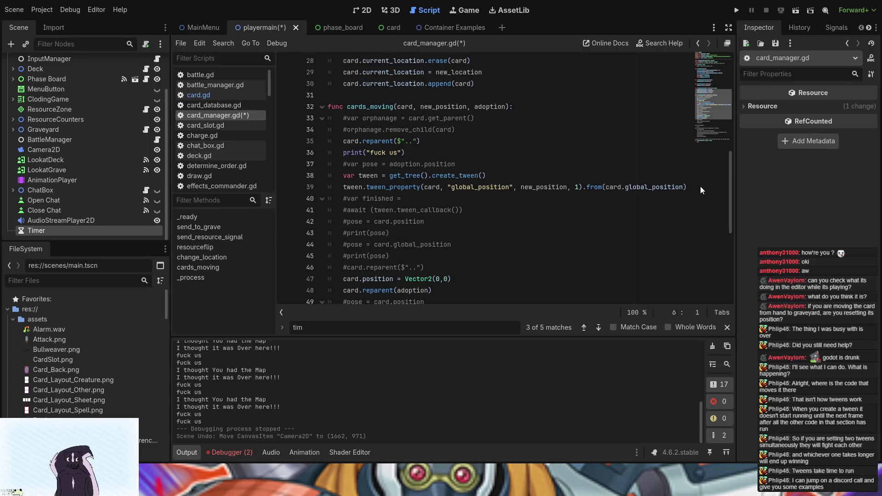
click(689, 188)
key(Return)
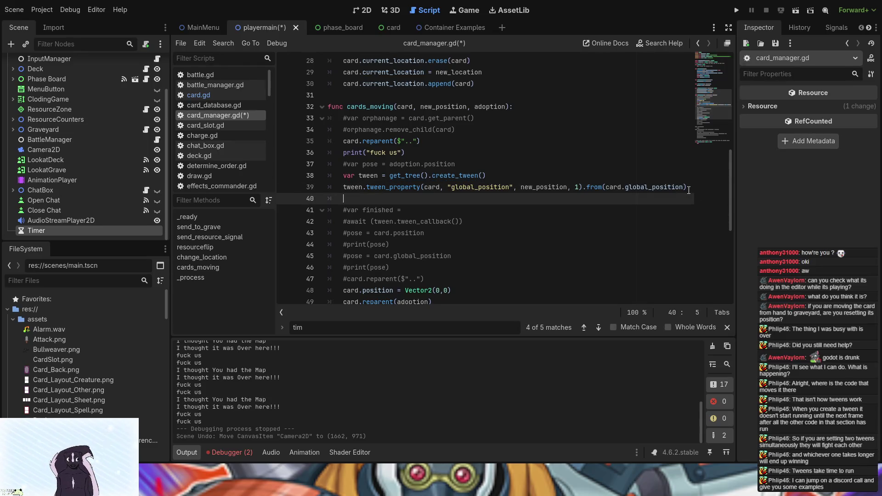
text(t)
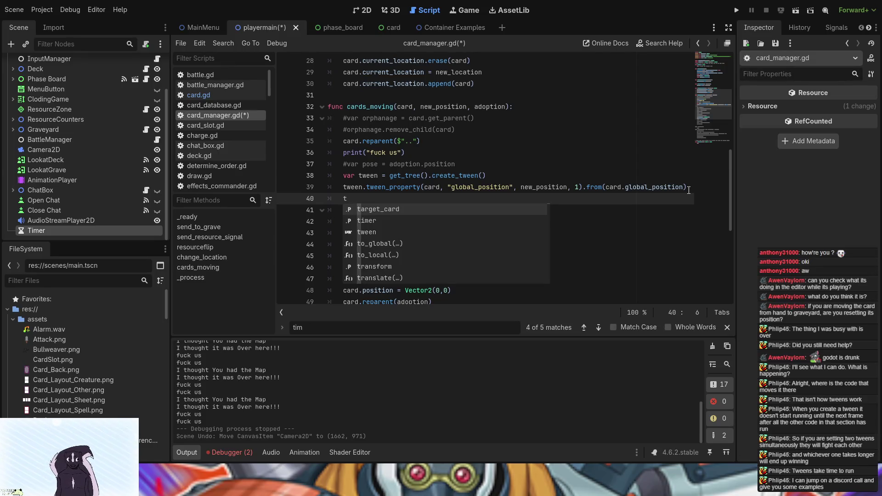
key(Down)
key(Return)
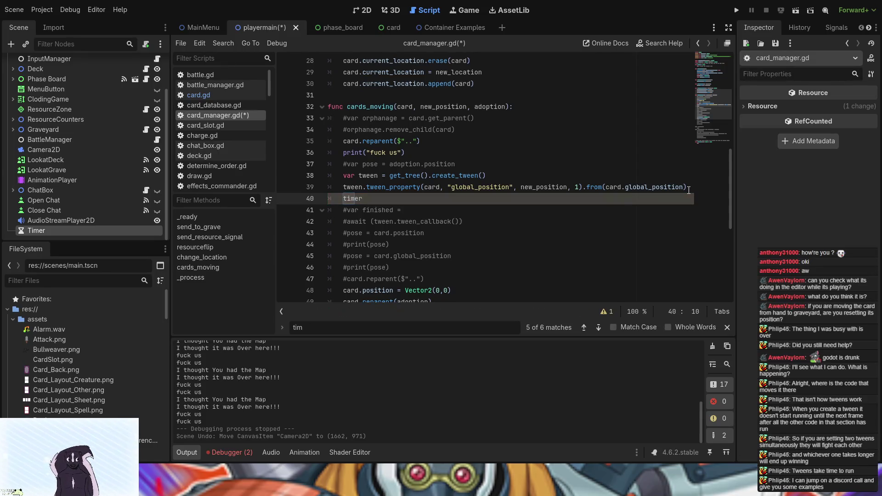
text(.s)
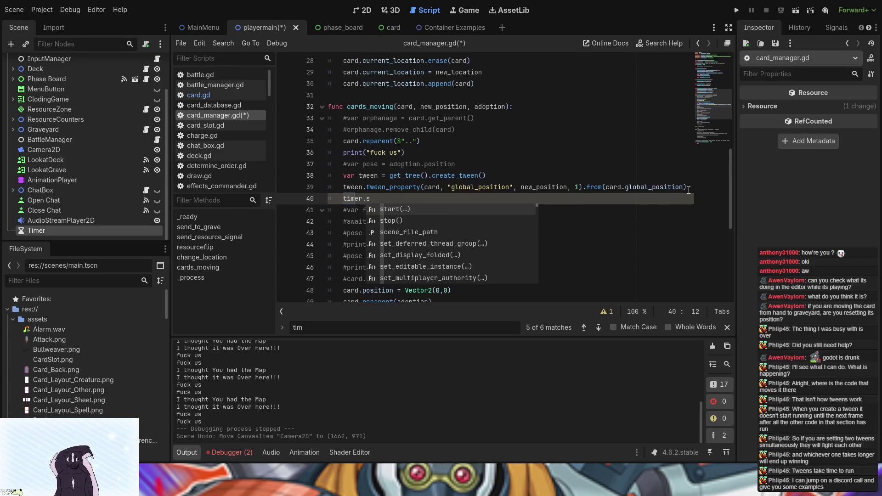
key(Return)
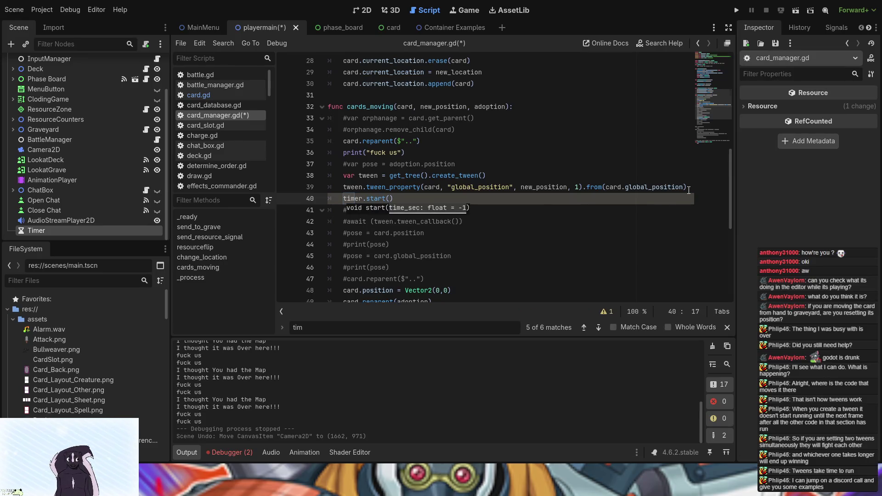
text(3)
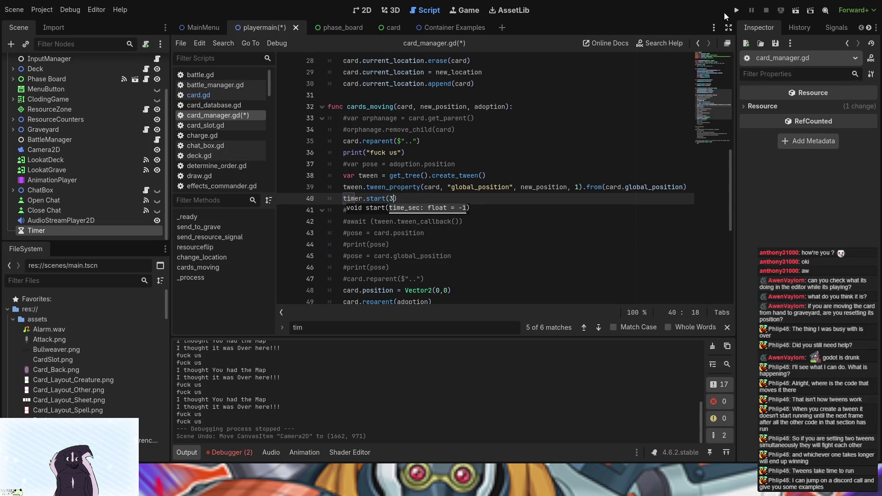
click(740, 12)
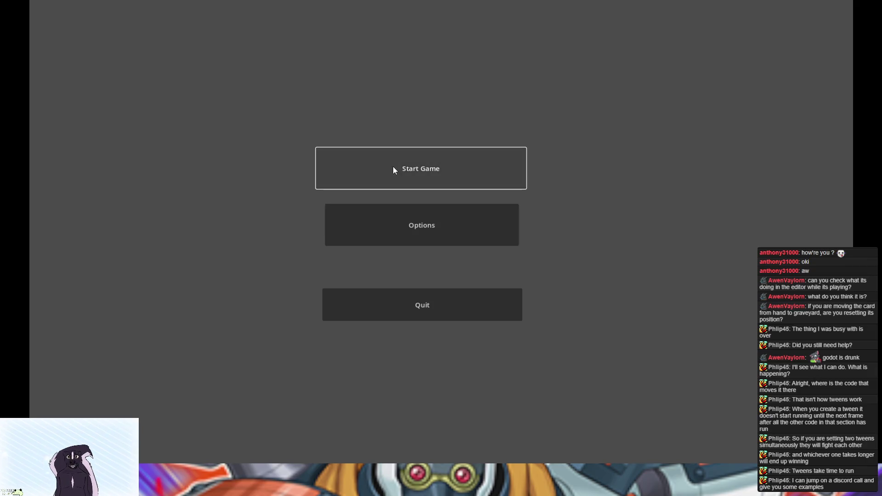
Test-run the game's Card Game Tests board, discard the Adam card, then close the game.
click(393, 166)
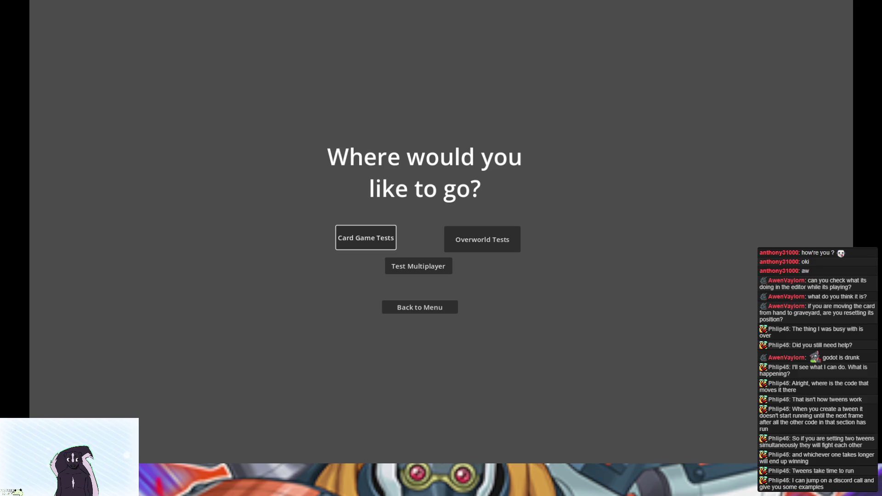
click(366, 237)
click(332, 371)
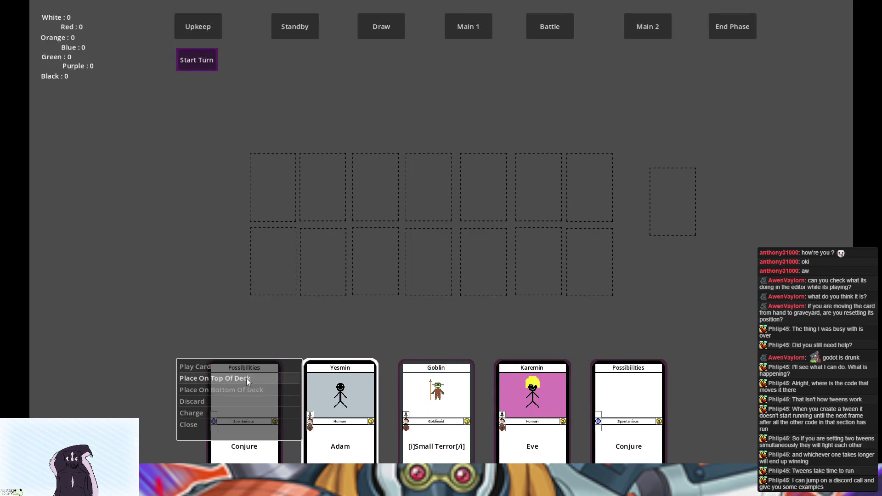
click(204, 402)
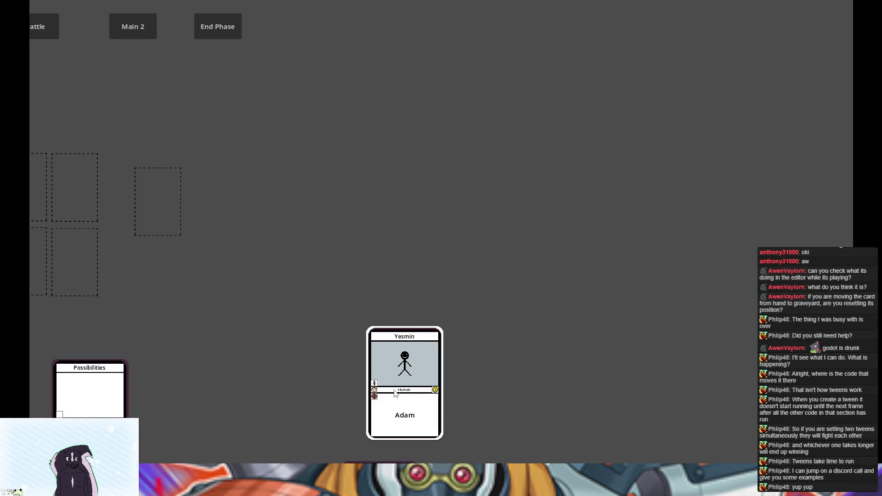
key(alt+F4)
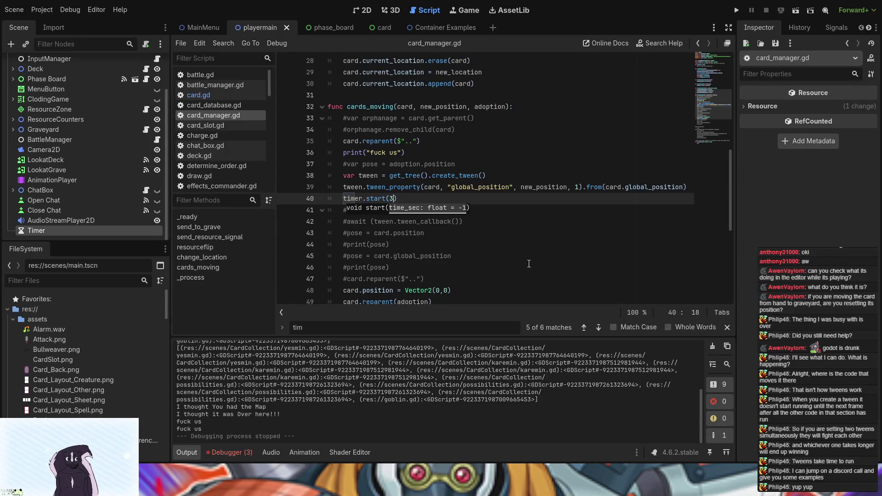
Change line 40 to 'await timer.start(3)', view its REDUNDANT_AWAIT warning, and rerun the project.
click(344, 198)
text(await)
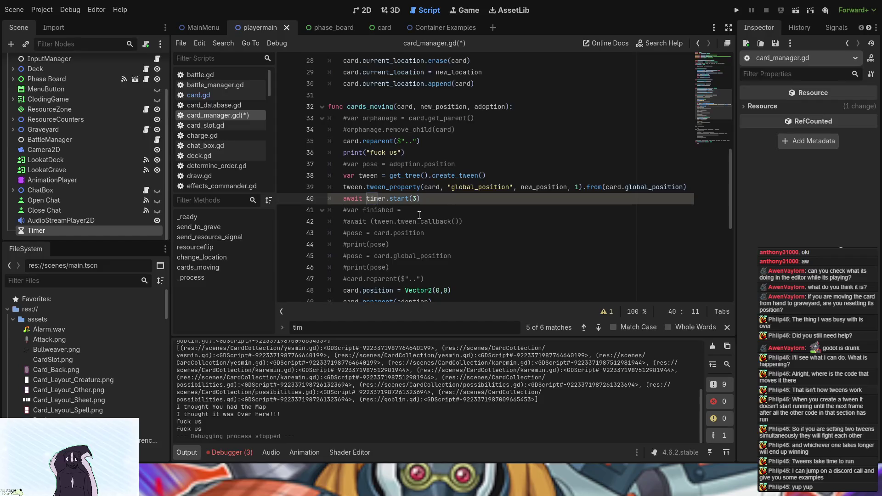
click(597, 312)
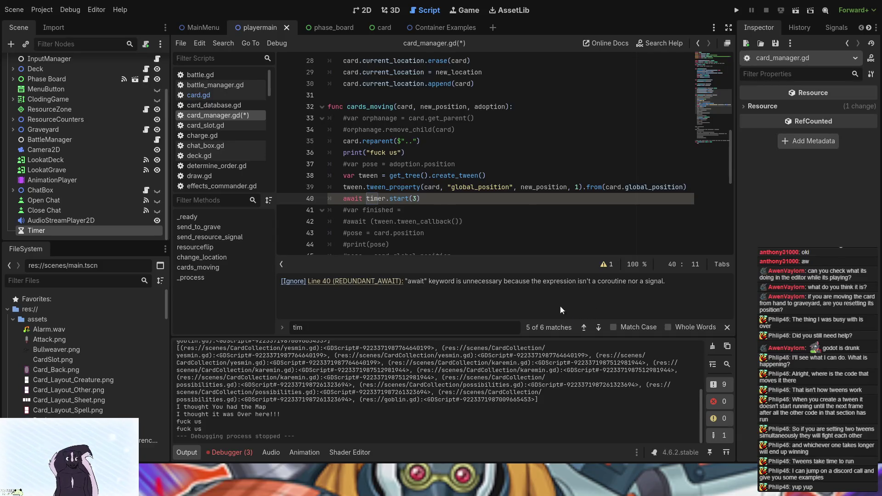
click(363, 197)
click(737, 10)
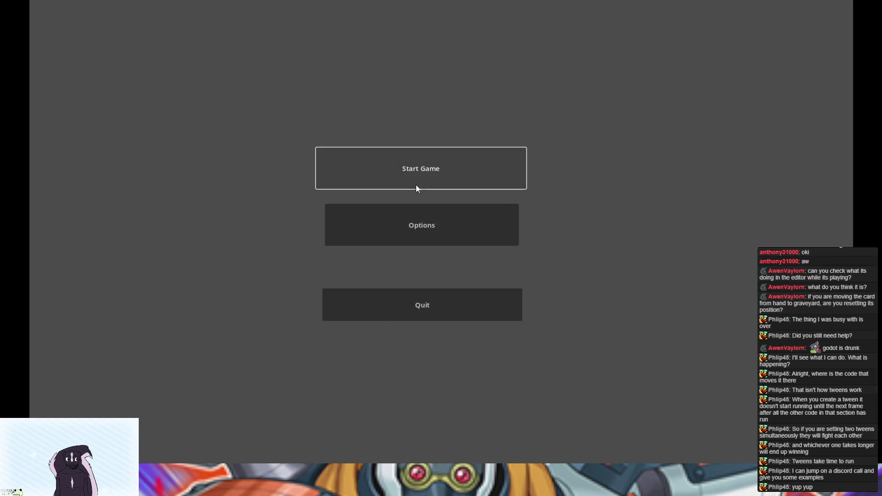
Start the game, open the Card Game Tests board, and bring up the Eve card's options.
click(415, 185)
click(355, 244)
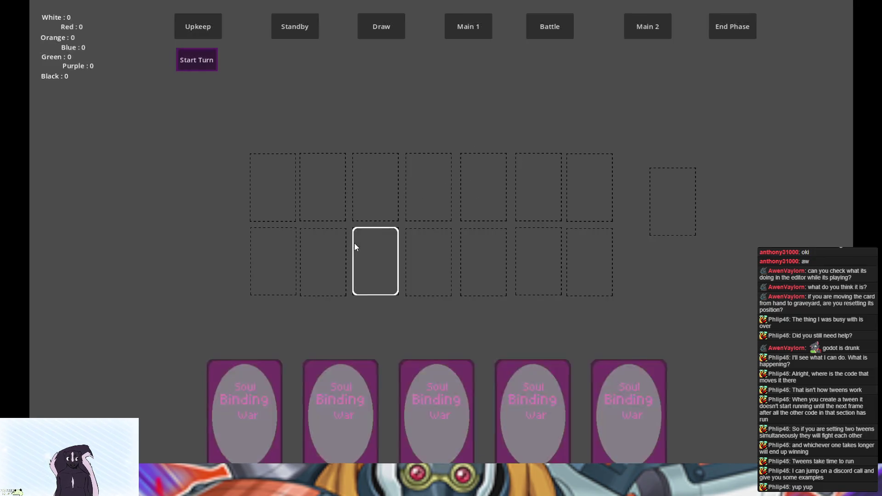
click(307, 373)
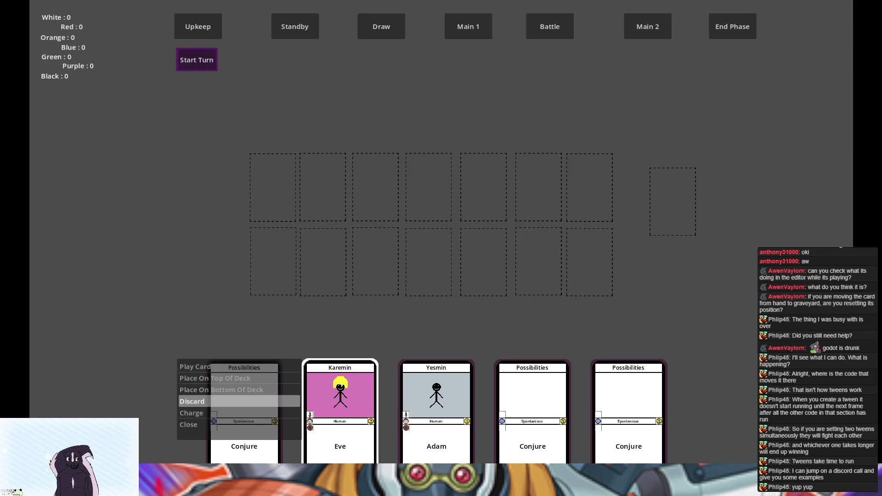
Discard the Adam card in the running game, which breaks the debugger at card_manager.gd line 49.
key(alt+Tab)
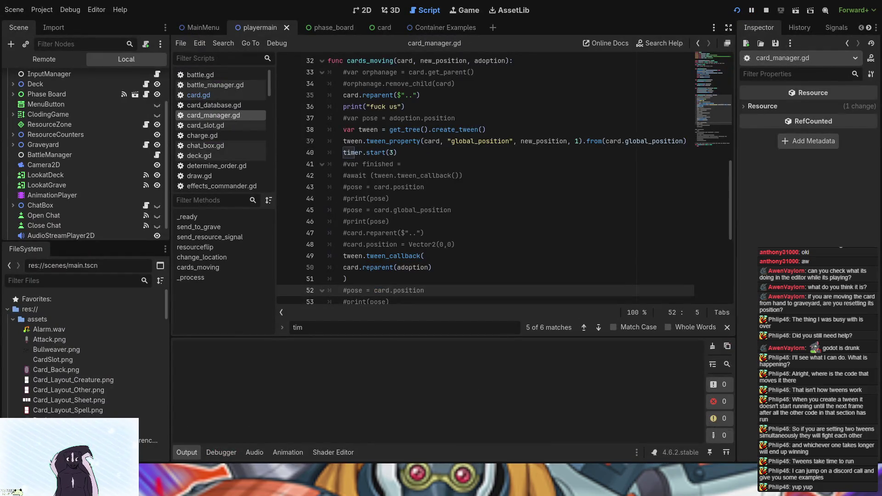
key(F5)
click(349, 243)
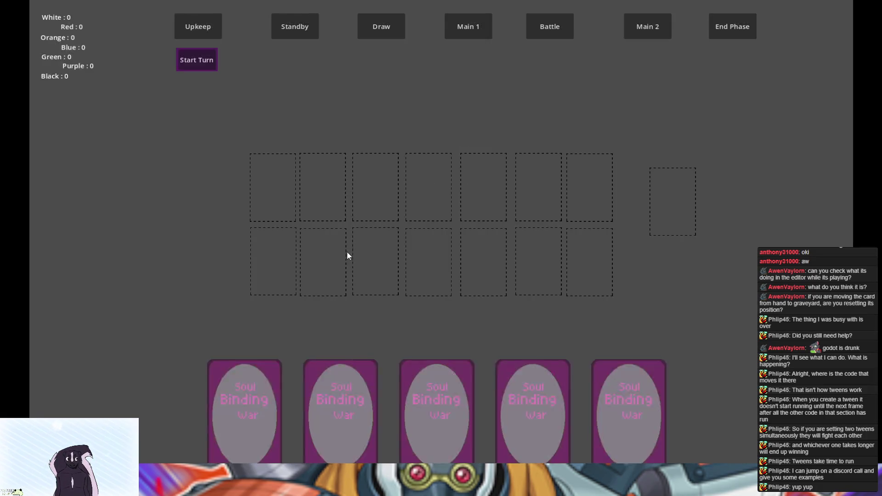
click(258, 419)
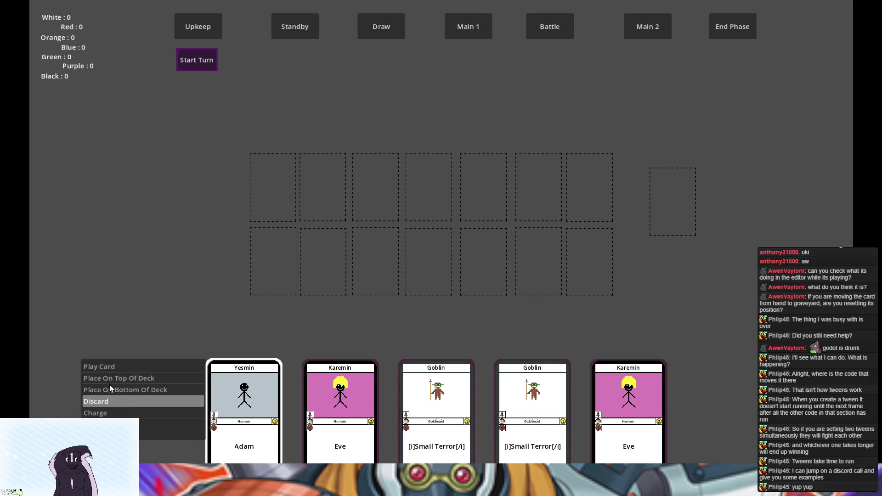
click(133, 401)
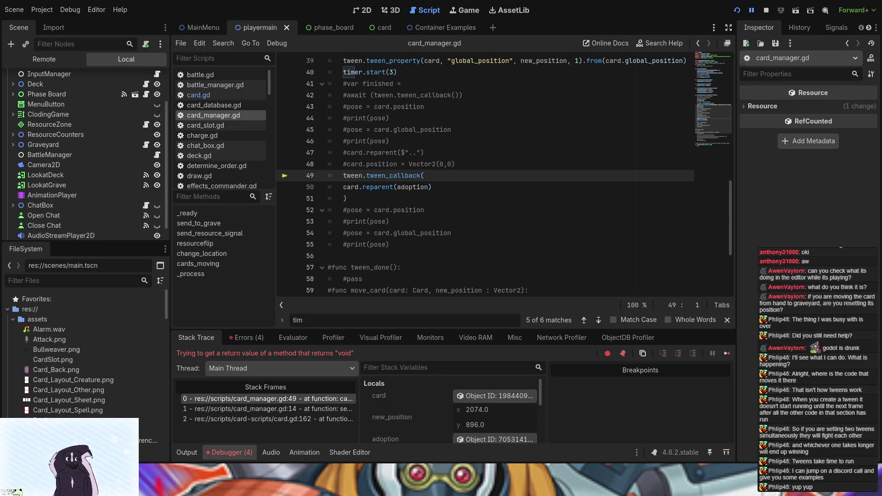
Insert 'func():' after tween.tween_callback( on line 49 and remove the extra space before it.
text( func():)
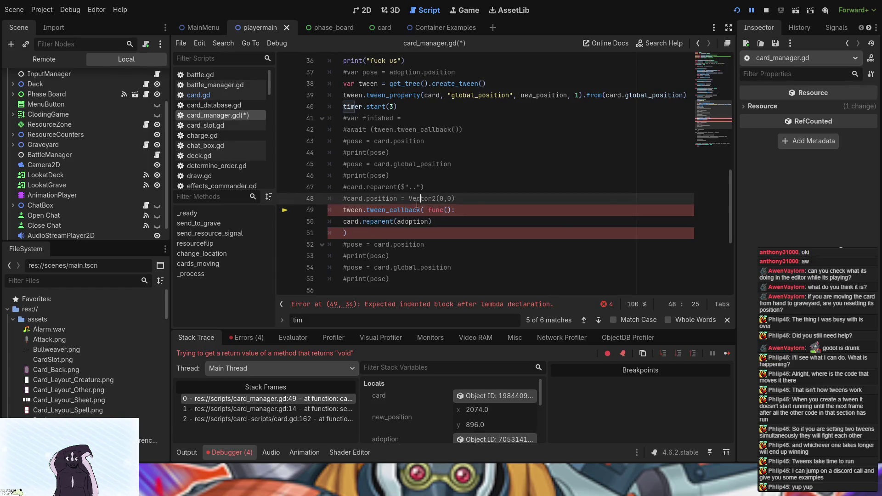
click(344, 222)
click(344, 210)
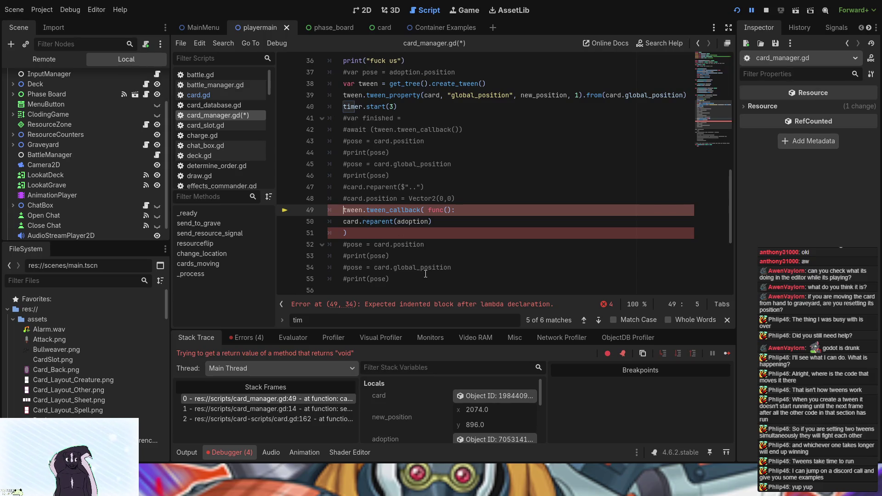
click(430, 210)
key(BackSpace)
Indent card.reparent(adoption) on line 50 into the lambda body.
scroll(402, 222, up, 5)
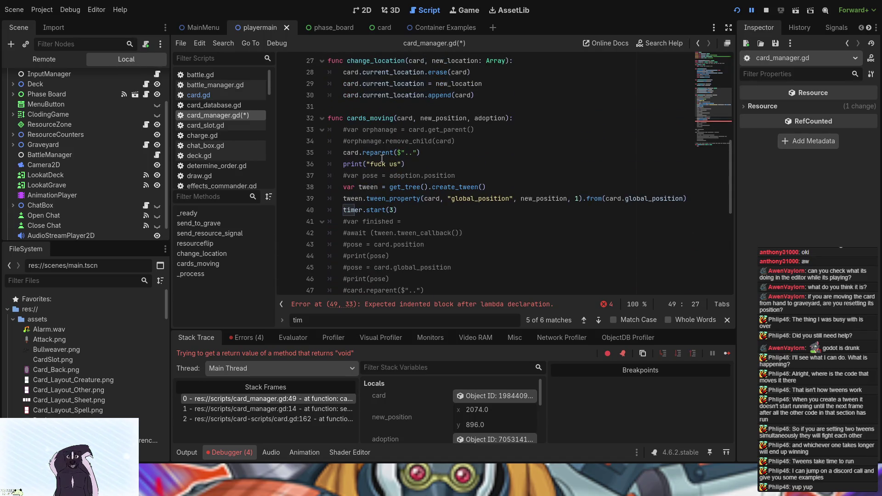
scroll(385, 172, down, 5)
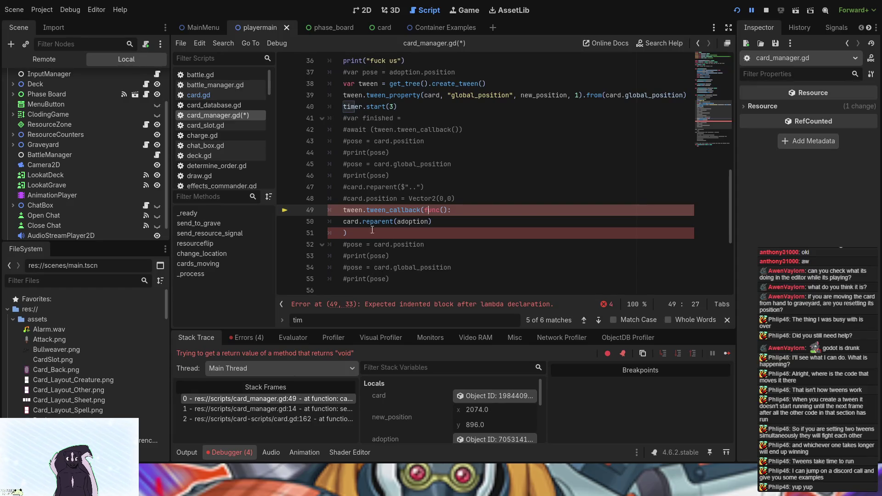
scroll(379, 248, down, 3)
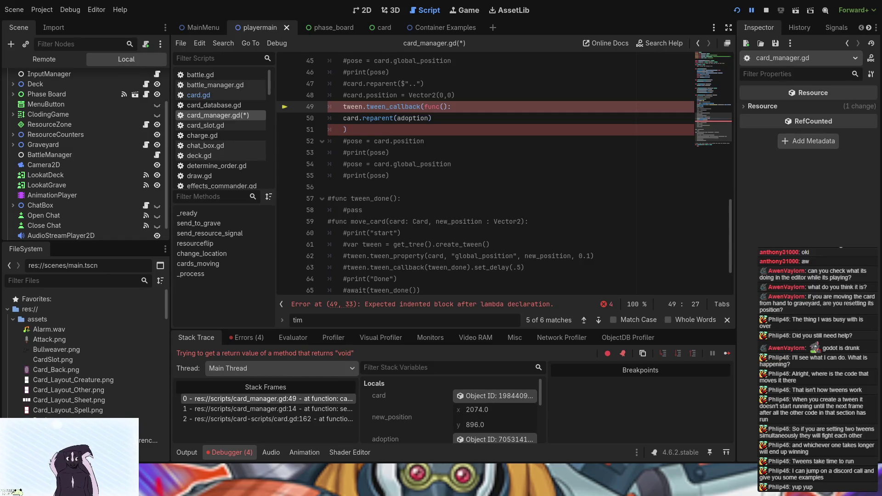
click(343, 119)
key(Tab)
scroll(479, 207, up, 3)
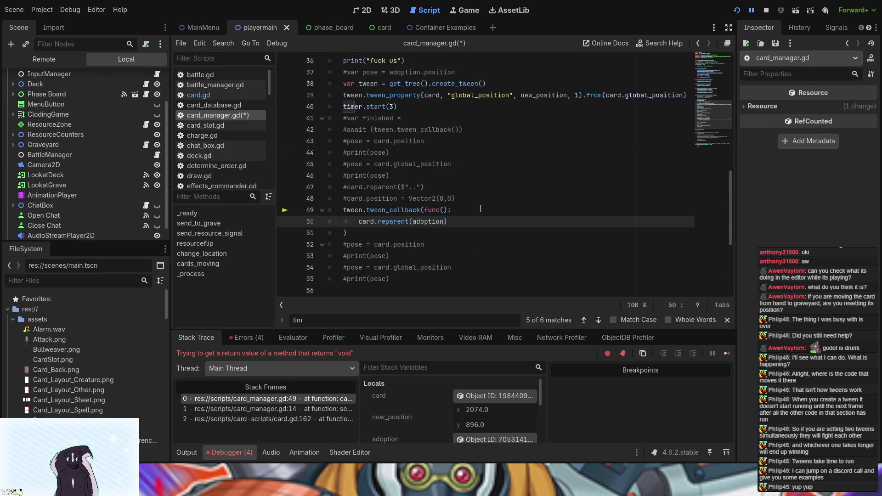
Restart the game, open Card Game Tests, discard the Goblin card, then stop the game.
click(738, 9)
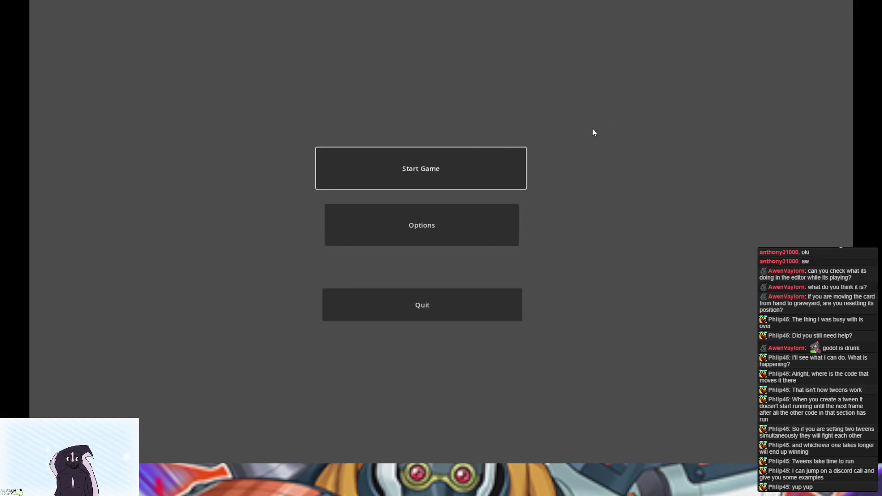
click(424, 167)
click(373, 237)
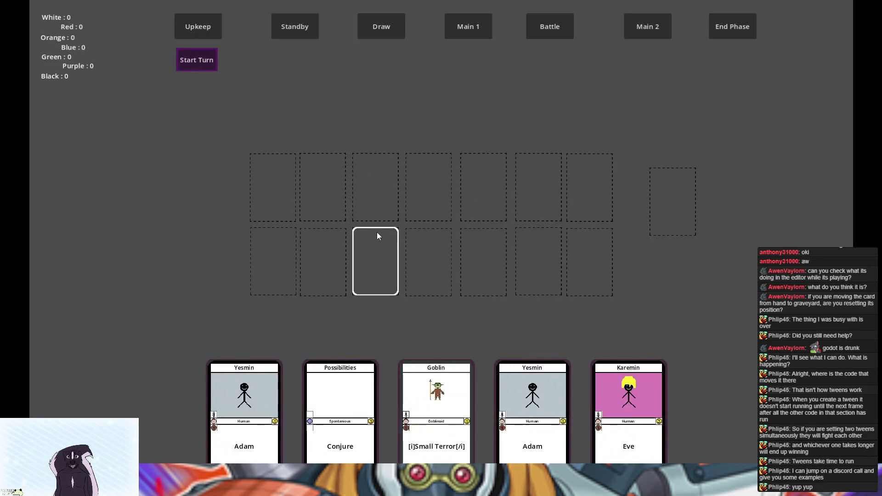
click(377, 374)
click(307, 402)
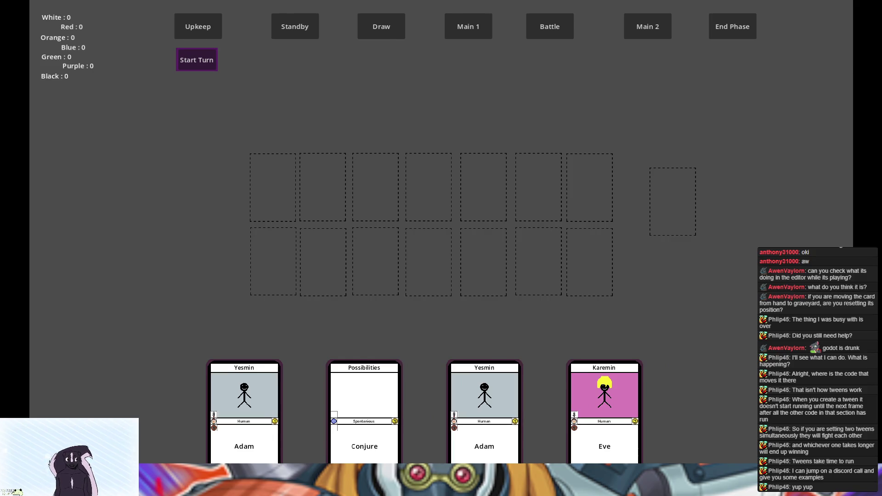
key(F8)
scroll(338, 127, up, 4)
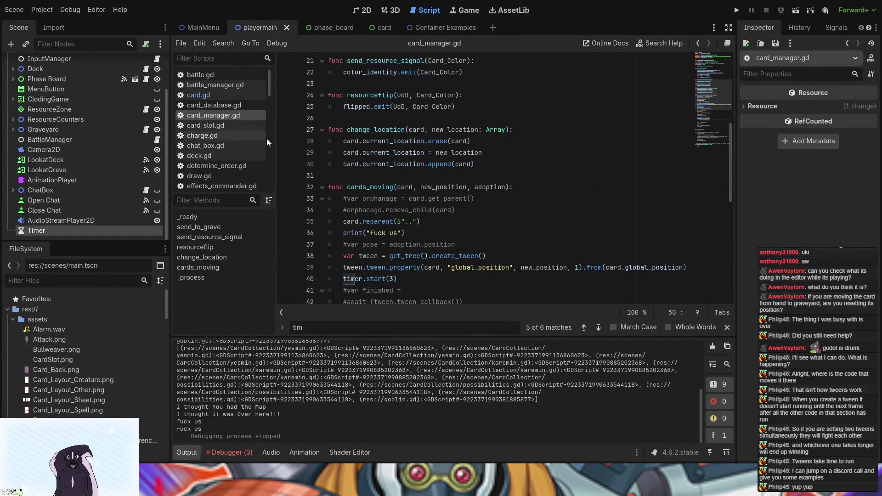
Prefix the line 14 cards_moving call with 'await'.
scroll(338, 127, up, 5)
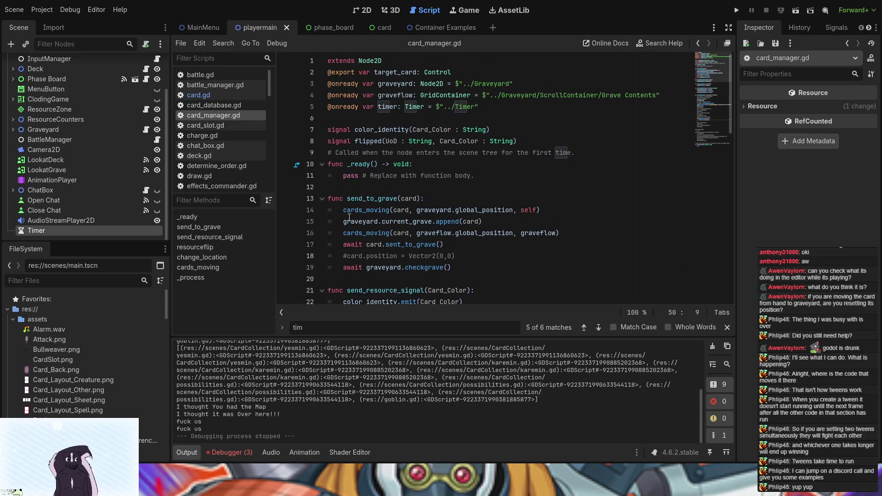
click(345, 210)
text(await)
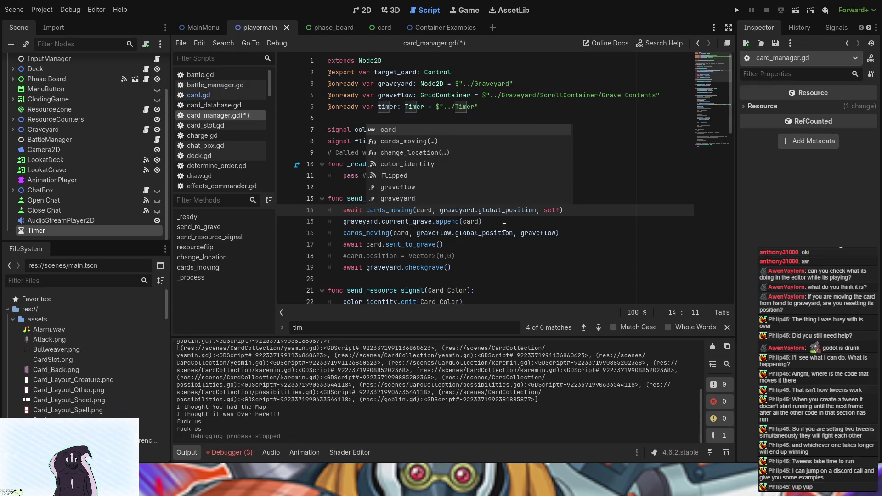
Move graveflow from the end of line 16 to replace self in the line 14 call.
scroll(480, 233, down, 8)
scroll(474, 244, up, 6)
drag(557, 164, 523, 166)
key(ctrl+c)
key(BackSpace)
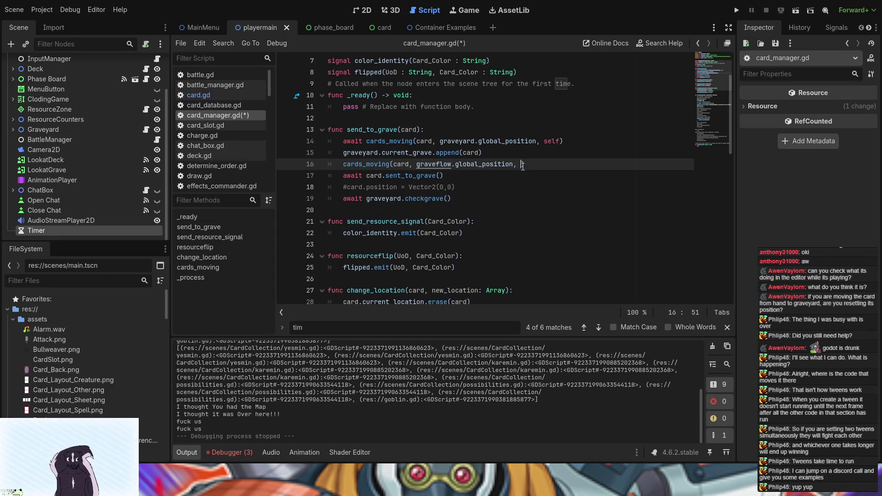
double_click(551, 141)
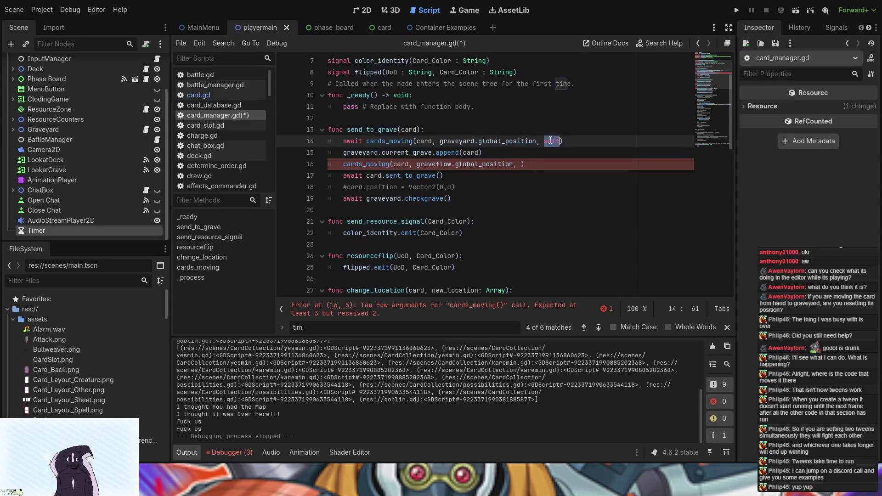
key(ctrl+v)
Comment out line 16 with '#' and run the project again, starting a new game.
click(344, 164)
text(#)
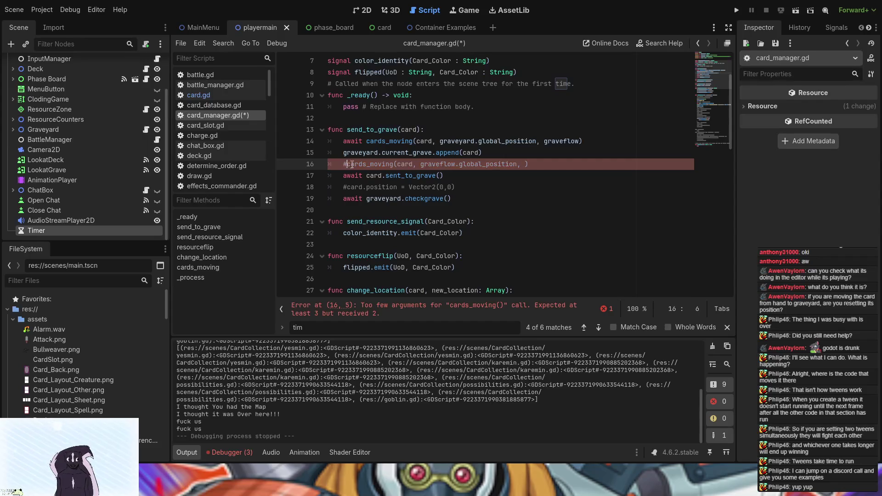
key(F5)
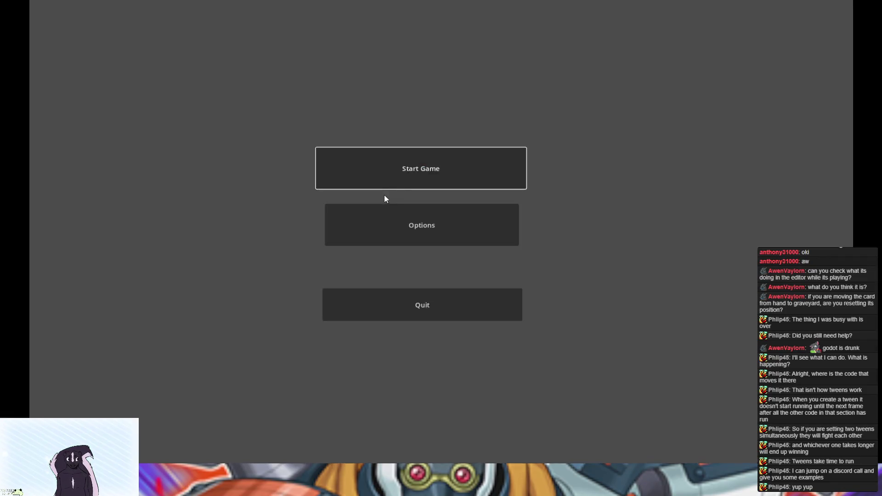
click(384, 195)
In Card Game Tests, discard a Conjure card, move the Possibilities card out of the hand, then close the game.
click(363, 239)
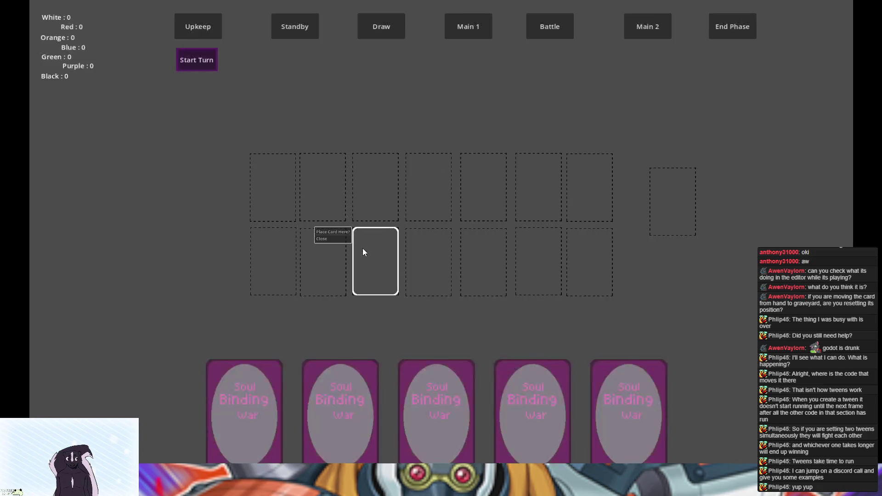
click(319, 400)
click(239, 401)
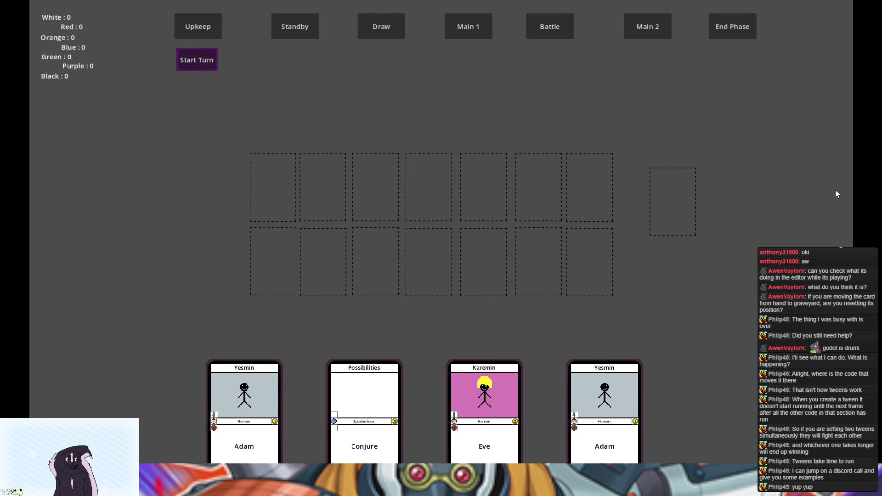
click(442, 337)
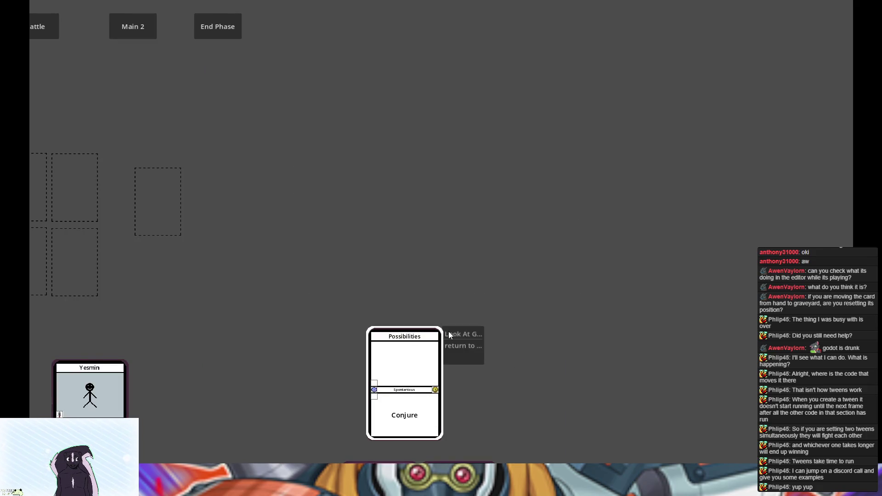
click(467, 332)
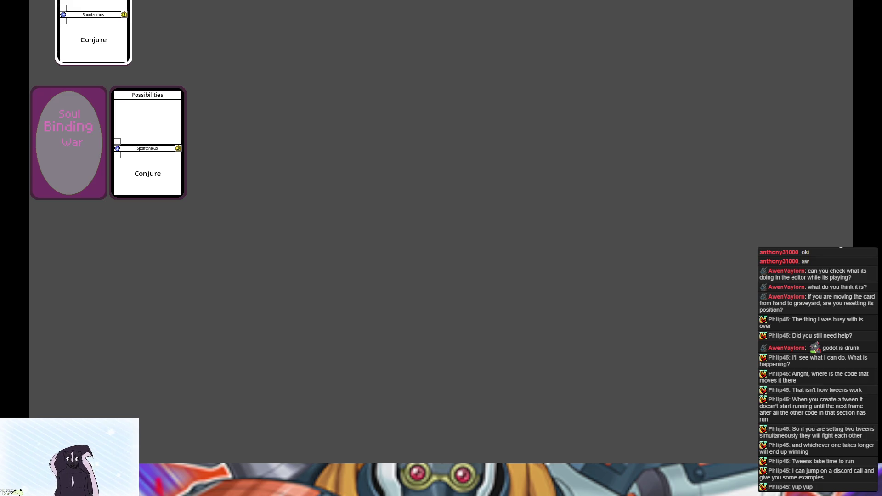
key(alt+F4)
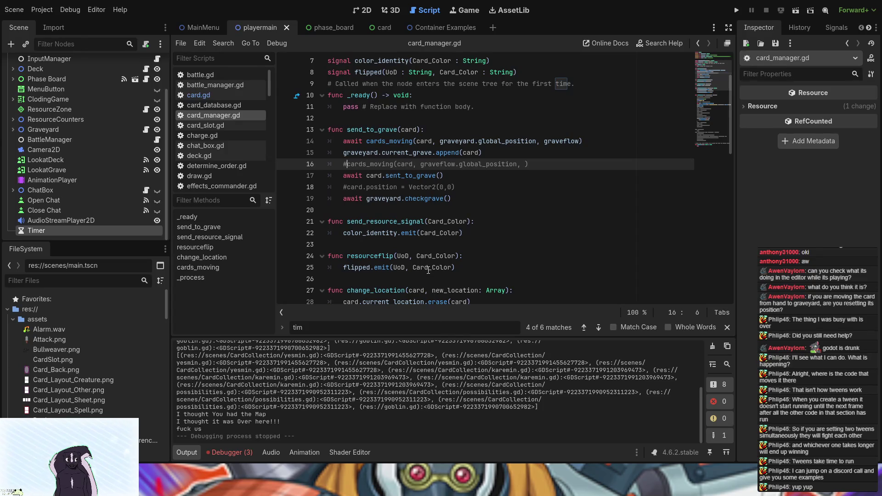
Read the three node-not-found errors in the Debugger's Errors list, then clear them.
scroll(428, 271, down, 5)
scroll(429, 271, up, 5)
scroll(428, 271, down, 8)
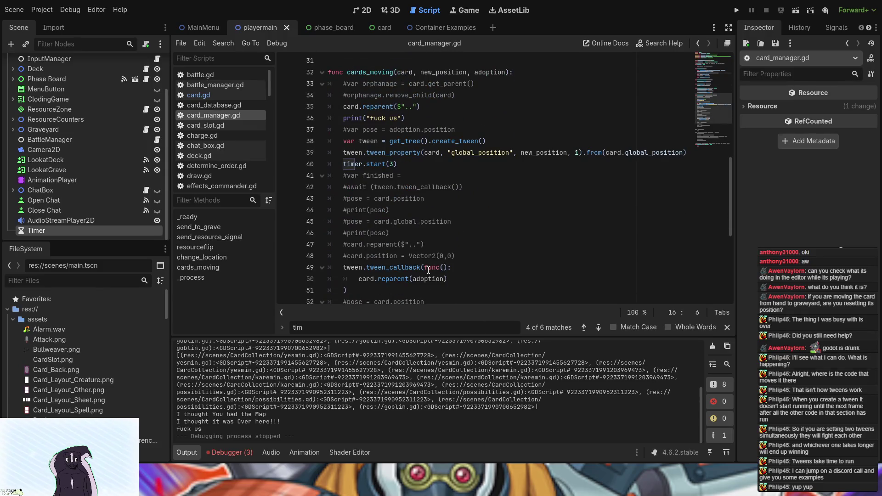
scroll(428, 270, up, 8)
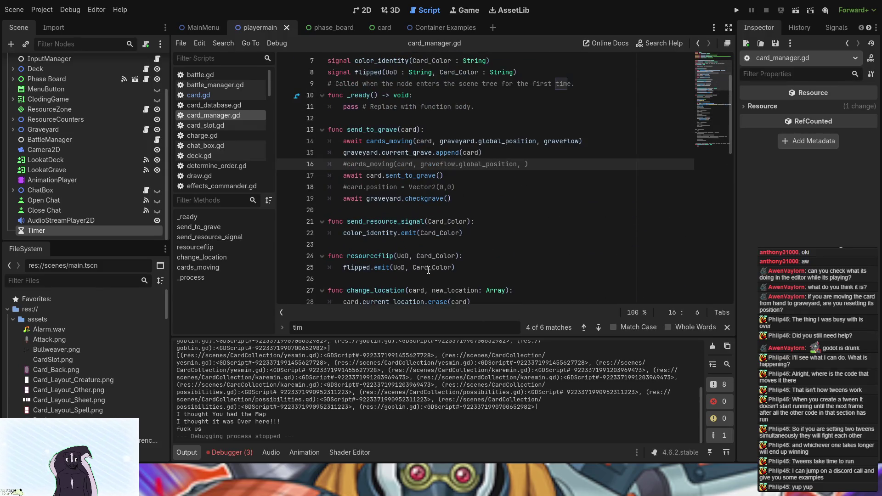
scroll(428, 271, down, 9)
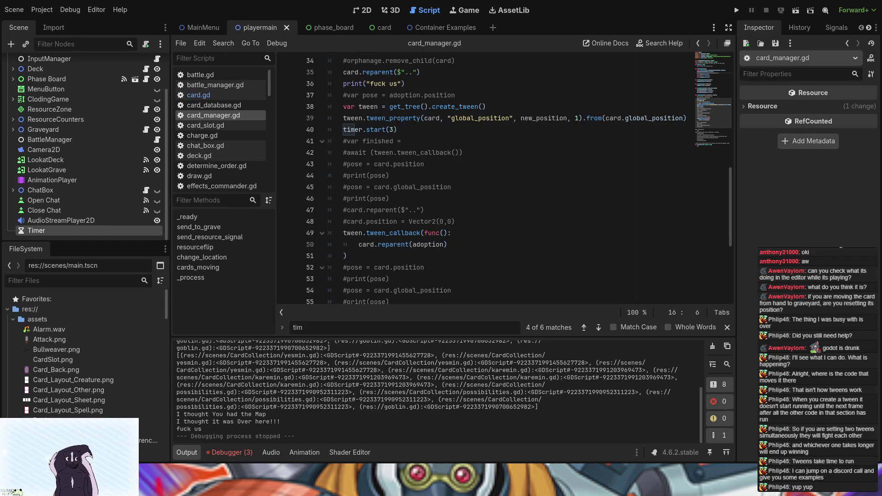
click(242, 451)
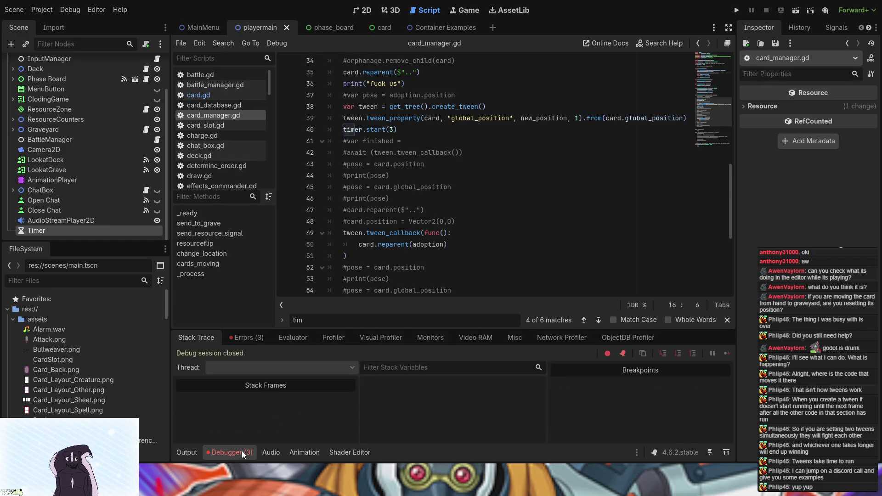
click(241, 336)
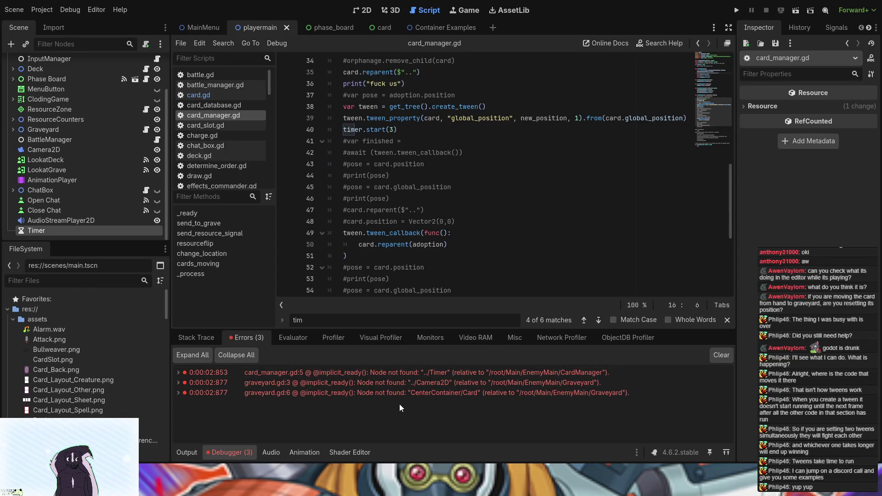
click(722, 356)
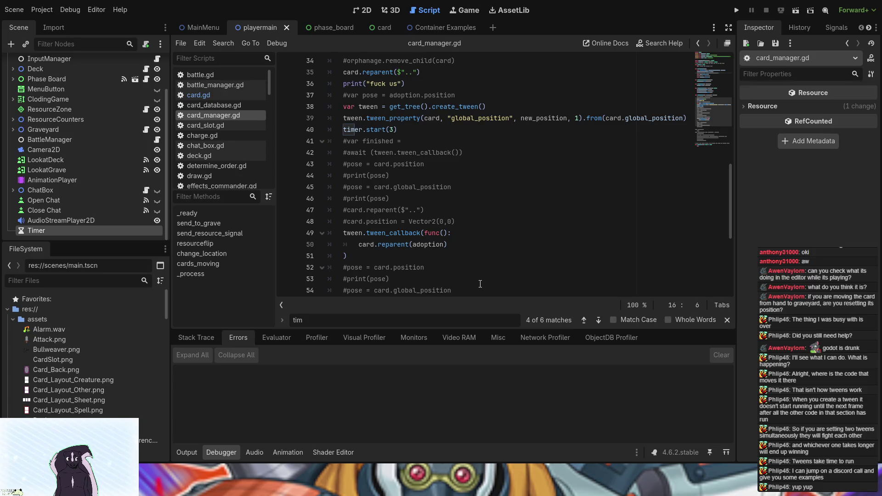
scroll(480, 284, up, 8)
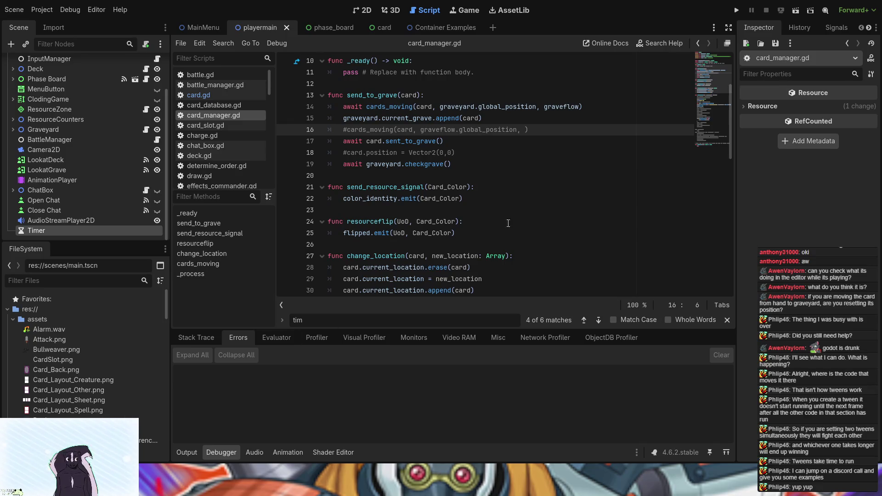
scroll(449, 162, down, 4)
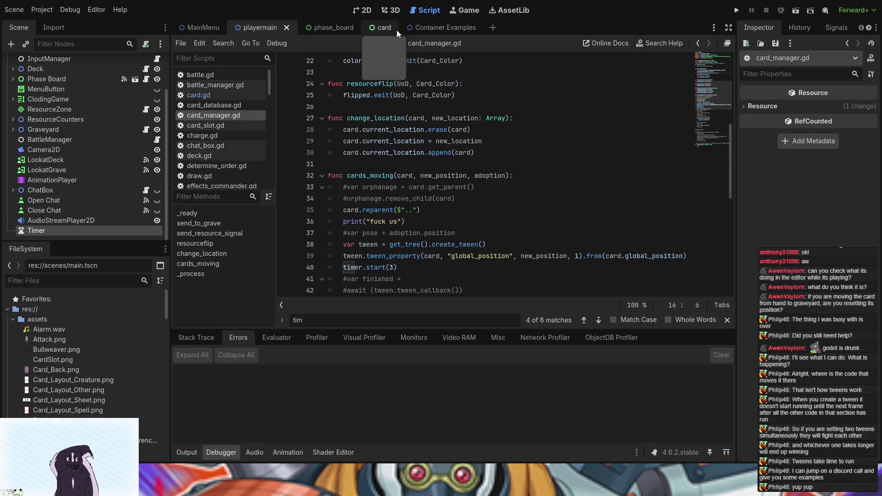
View the card scene in the 2D editor, then switch back to the playermain scene.
click(370, 29)
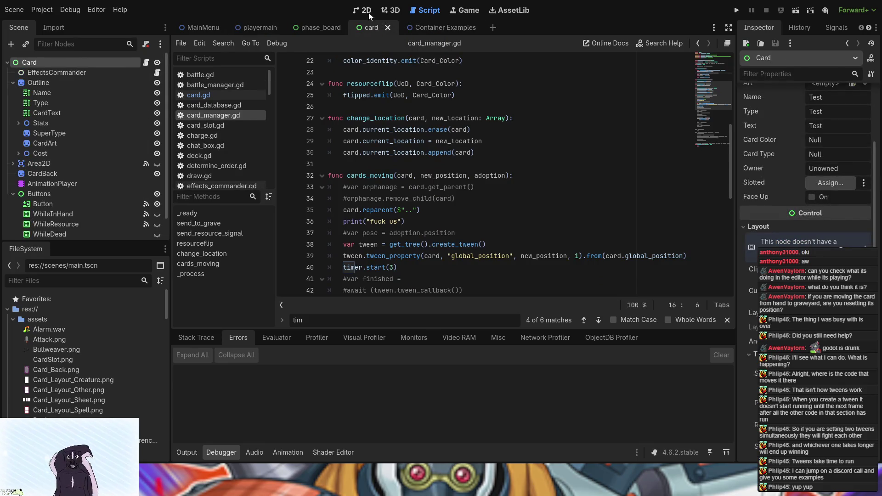
click(363, 11)
scroll(413, 237, down, 3)
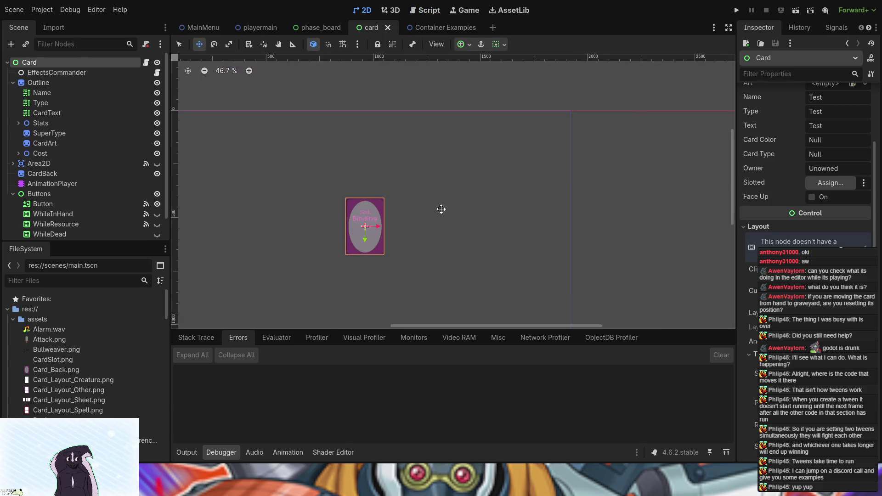
click(258, 28)
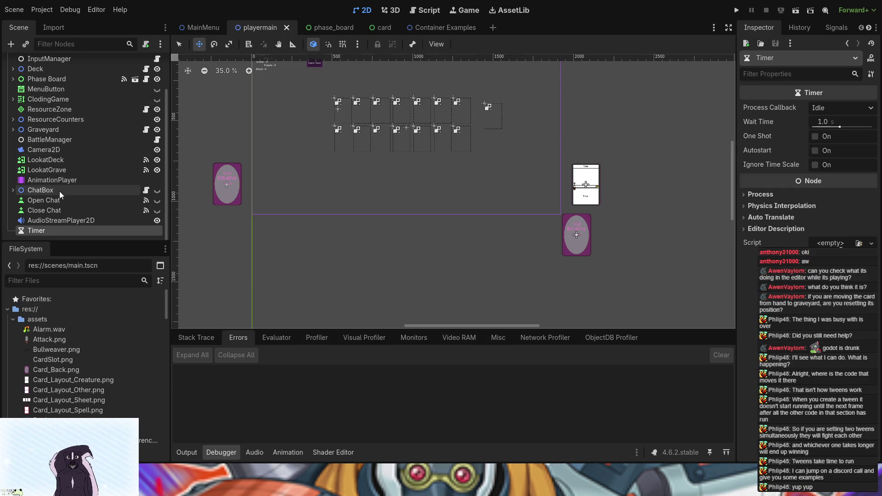
scroll(51, 222, up, 3)
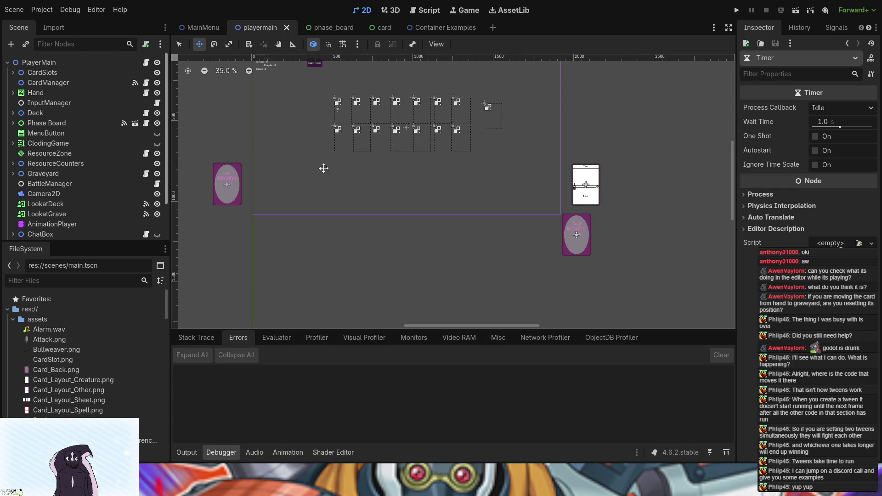
Expand the CardSlots node in playermain and select MonsterSlot.
click(67, 60)
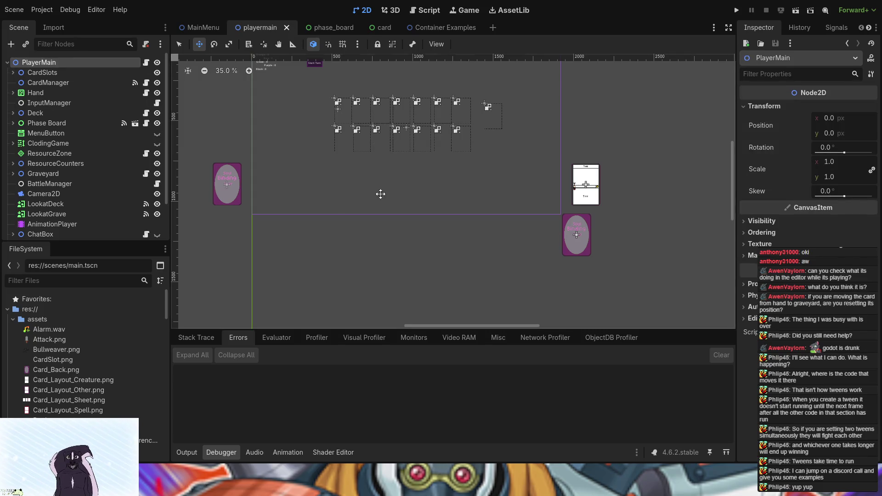
click(84, 73)
click(13, 73)
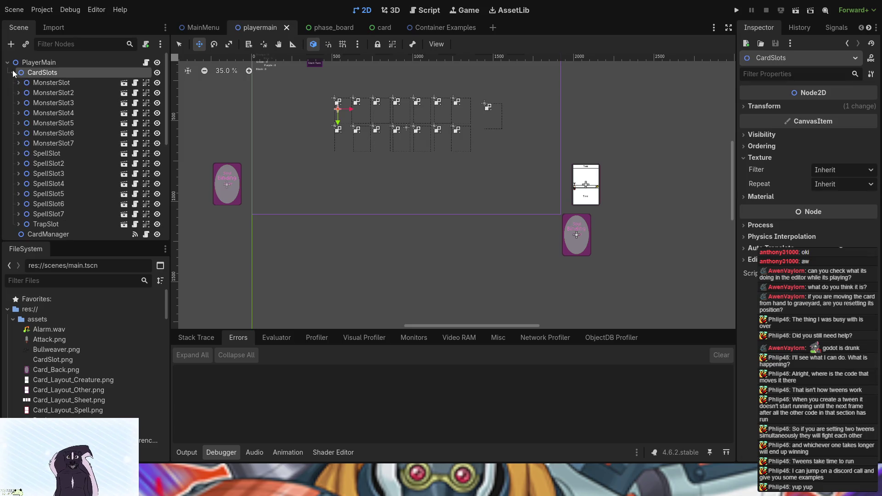
click(52, 84)
scroll(392, 188, up, 5)
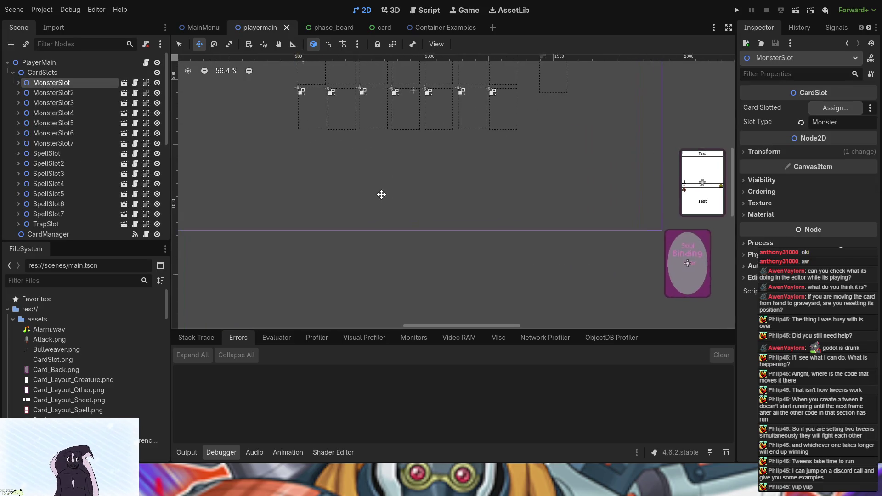
Drag MonsterSlot toward the lower-right card, revert it to its original position, and view the whole board.
mouse_move(282, 115)
mouse_down()
mouse_move(351, 115)
mouse_move(689, 294)
mouse_up()
mouse_move(586, 224)
mouse_down()
mouse_move(394, 116)
mouse_move(281, 120)
mouse_up()
mouse_move(398, 200)
mouse_down()
mouse_move(441, 183)
mouse_move(433, 191)
mouse_move(405, 184)
mouse_up()
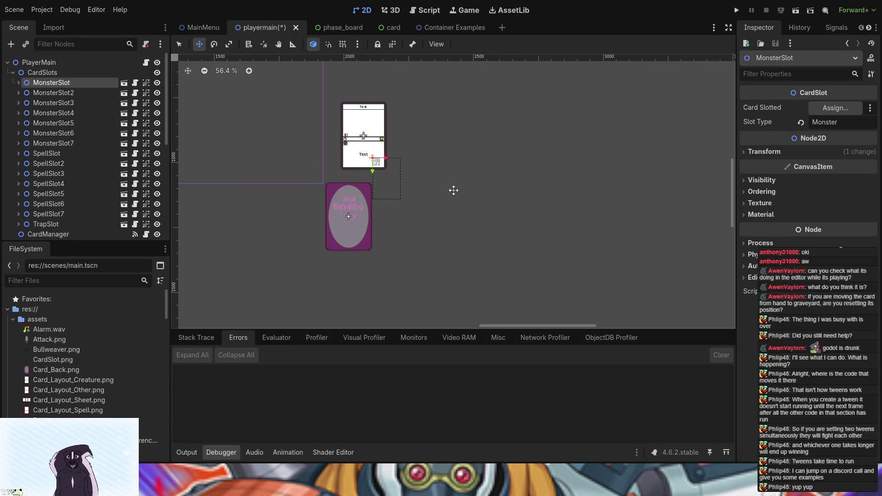
key(ctrl+s)
scroll(463, 191, down, 2)
scroll(463, 190, down, 1)
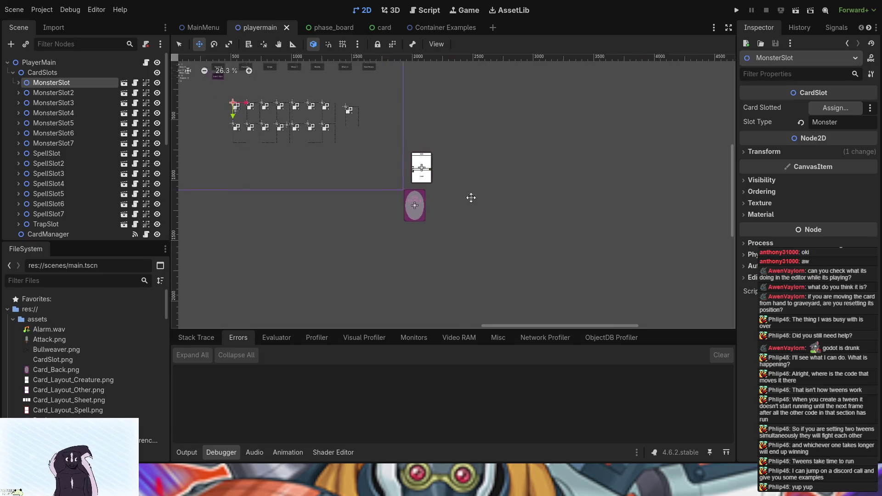
drag(457, 193, 545, 216)
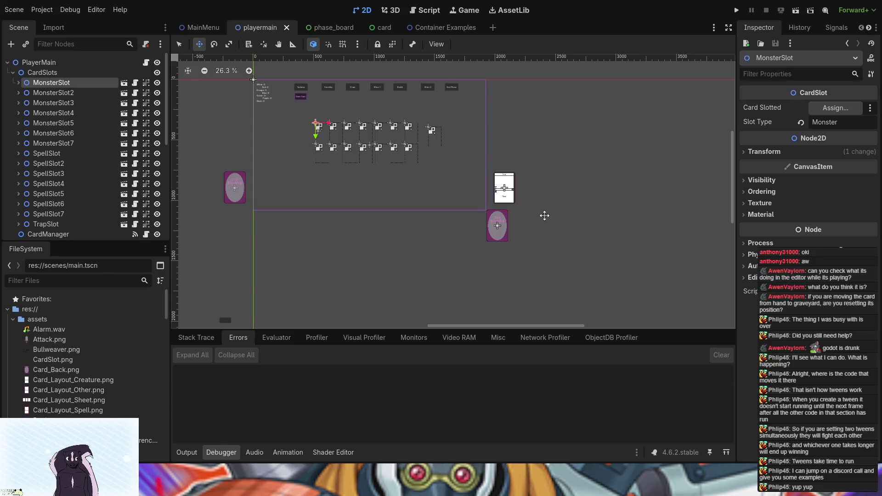
Expand MonsterSlot's Ordering to check Z Index -2 with Z as Relative on, then open the card scene.
click(745, 193)
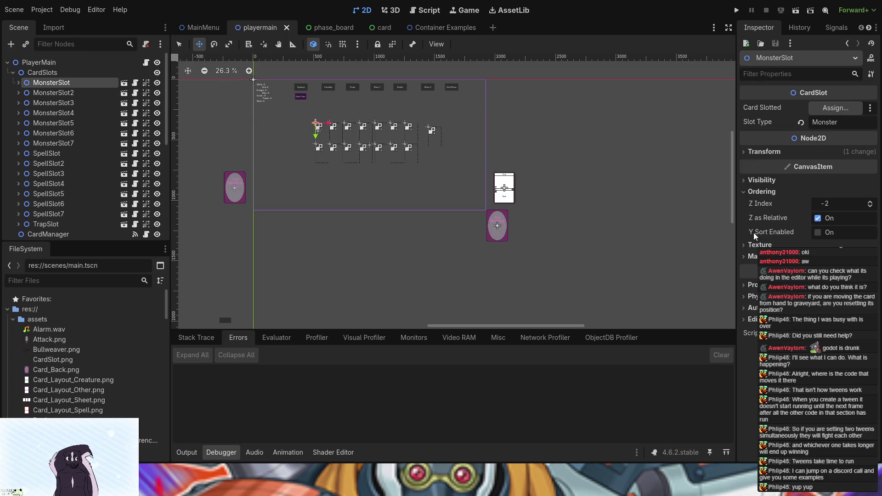
click(372, 31)
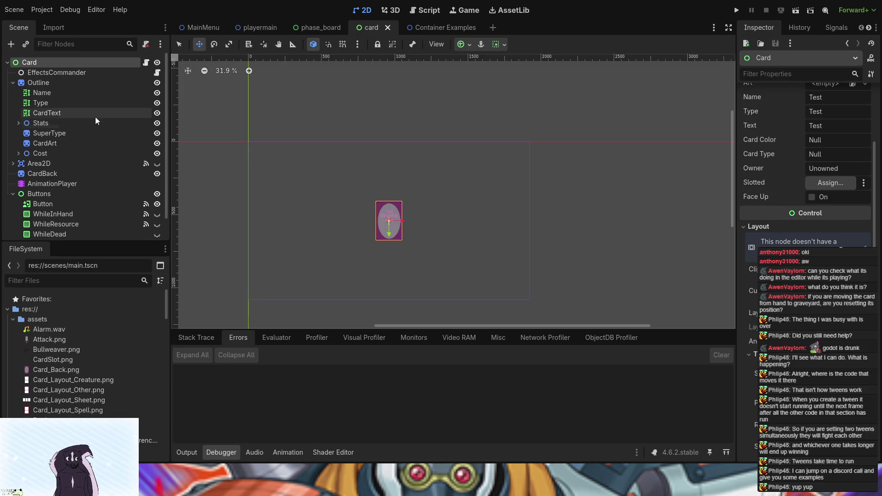
Raise the WhileInHand item list's Z Index to 6 and run the project on the Earth Game Tests board.
scroll(110, 192, down, 2)
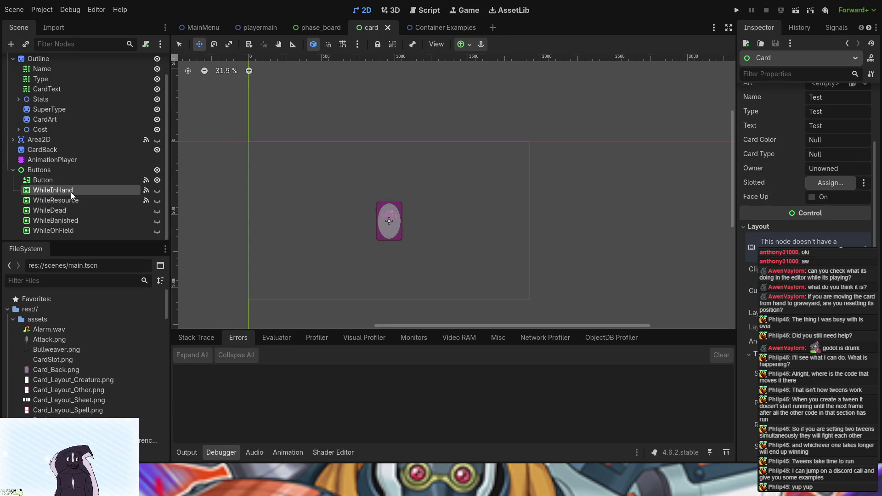
click(70, 191)
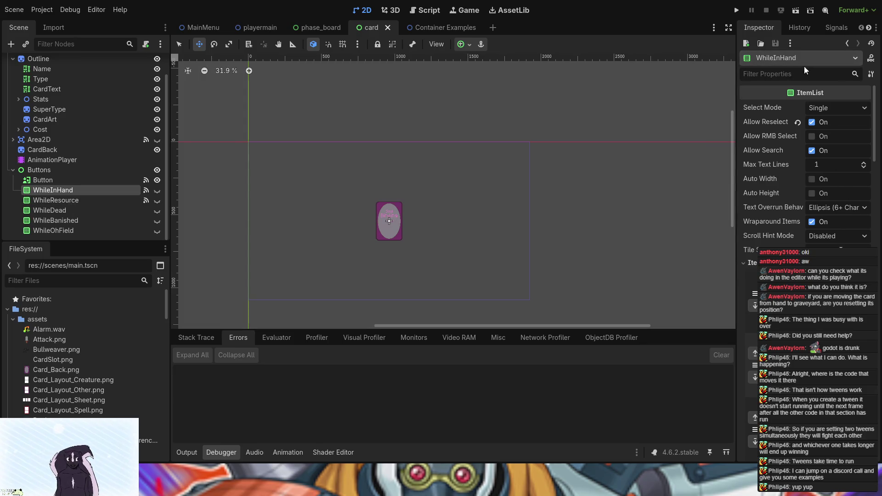
scroll(793, 166, down, 5)
scroll(793, 167, down, 5)
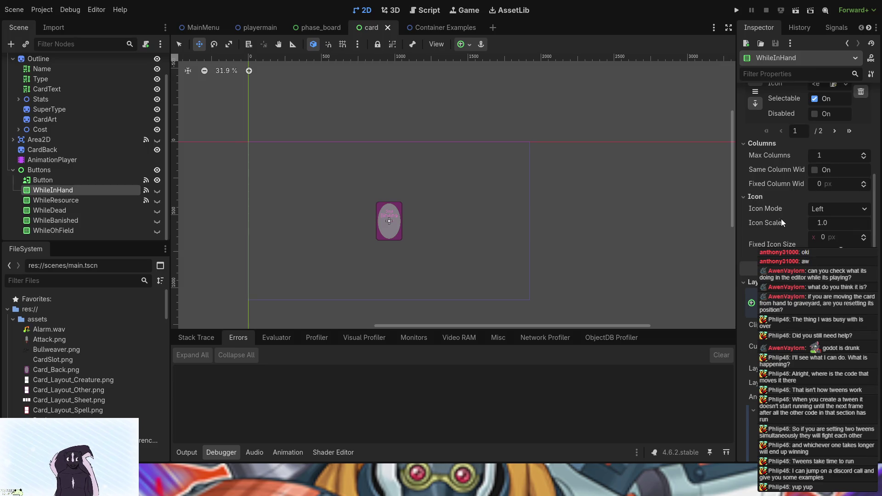
scroll(781, 217, down, 3)
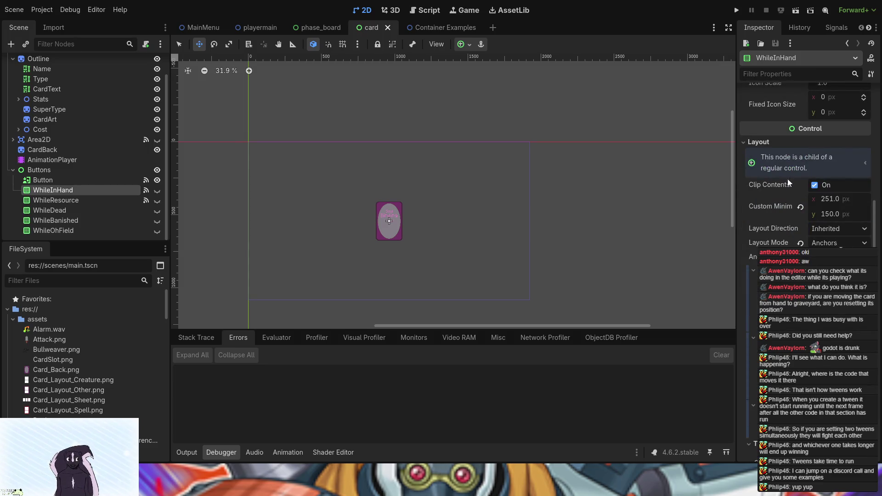
click(771, 73)
text(ord)
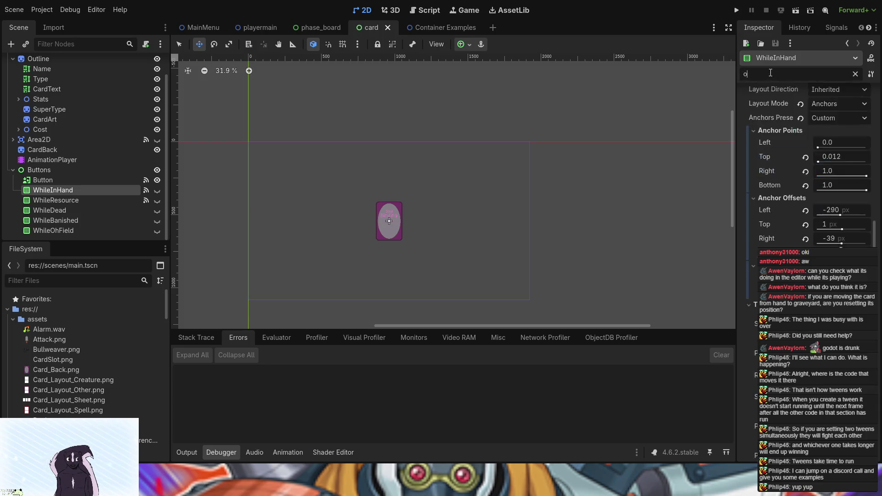
scroll(870, 187, up, 6)
click(737, 11)
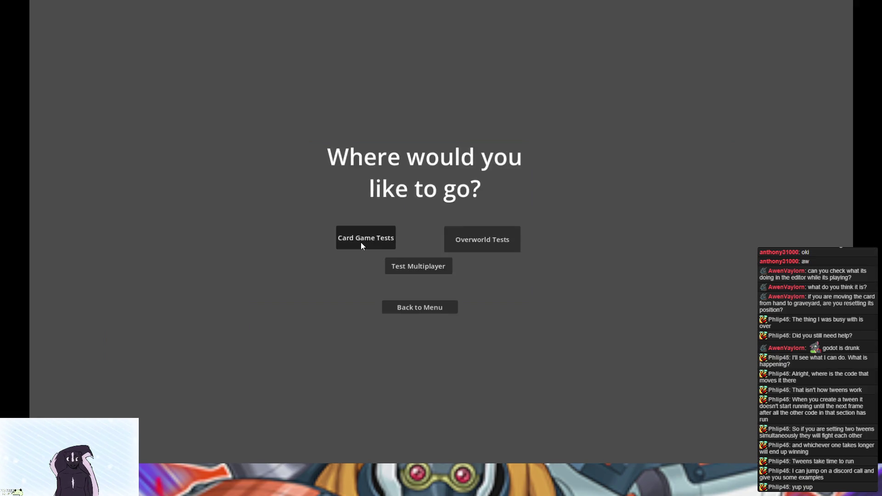
click(362, 242)
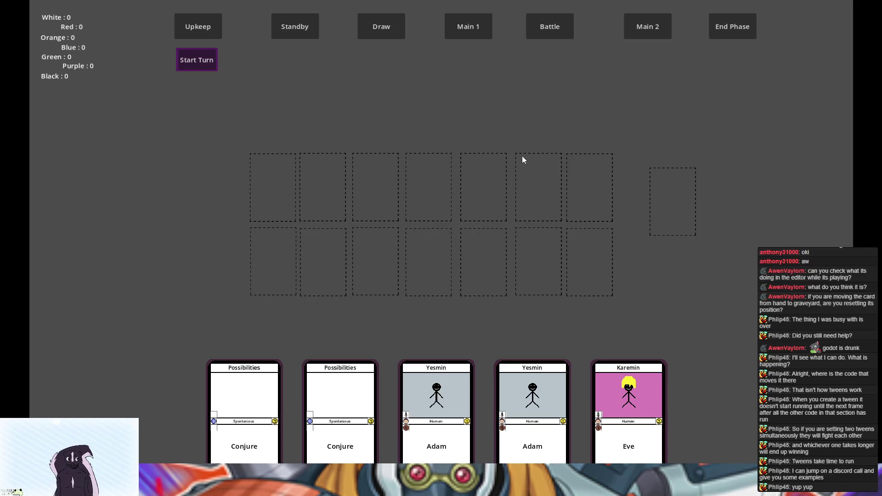
Stop the game, unhide the WhileInHand list and drag it to the card's right side.
key(F8)
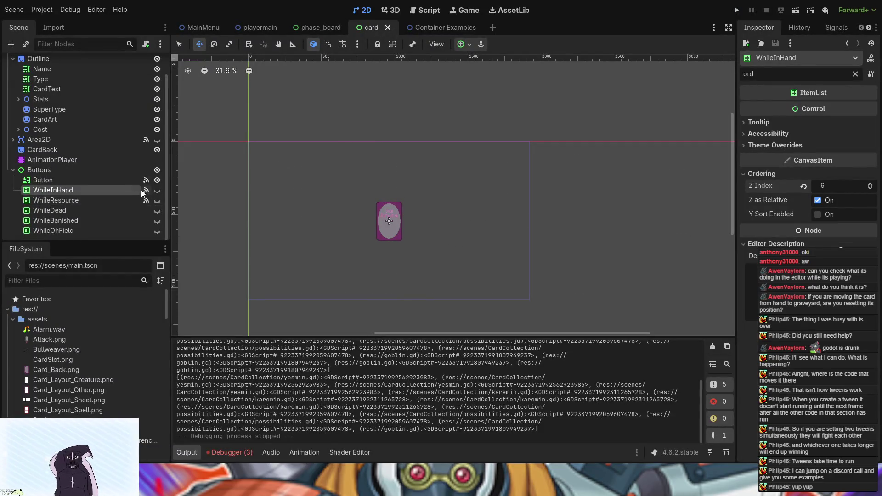
click(156, 190)
drag(345, 226, 415, 221)
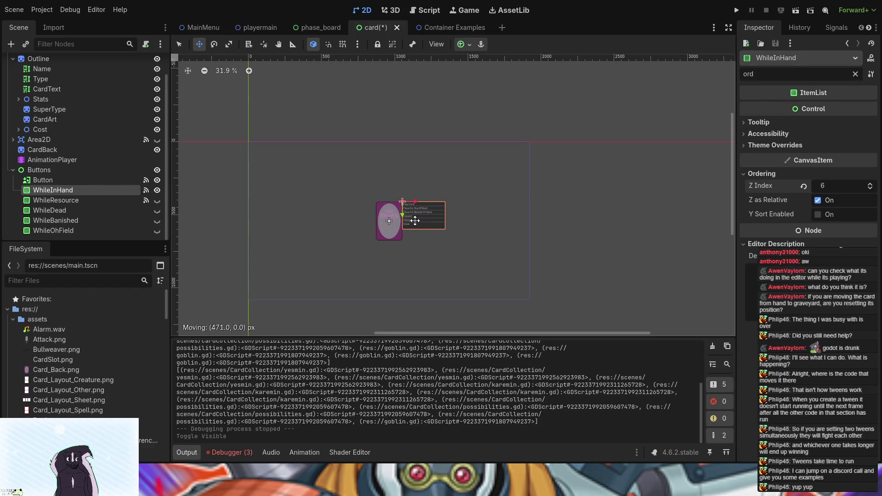
Save and run the game from its main menu to check the list, then close it.
key(F5)
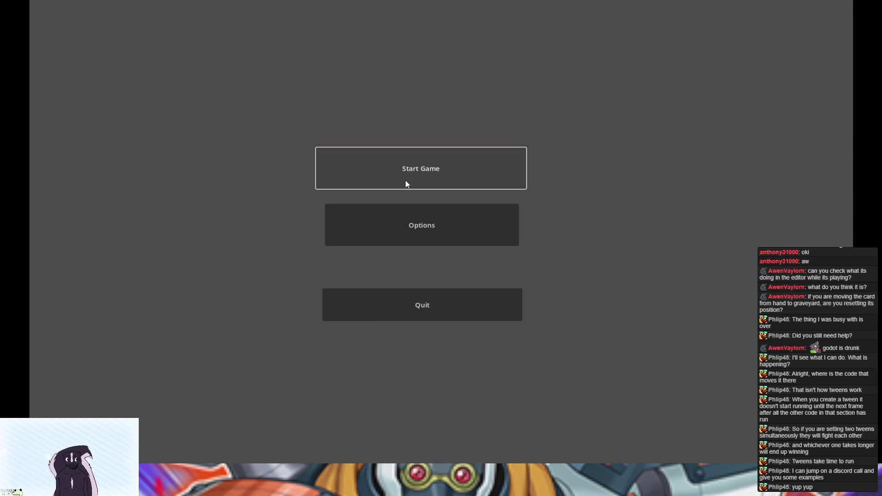
click(406, 181)
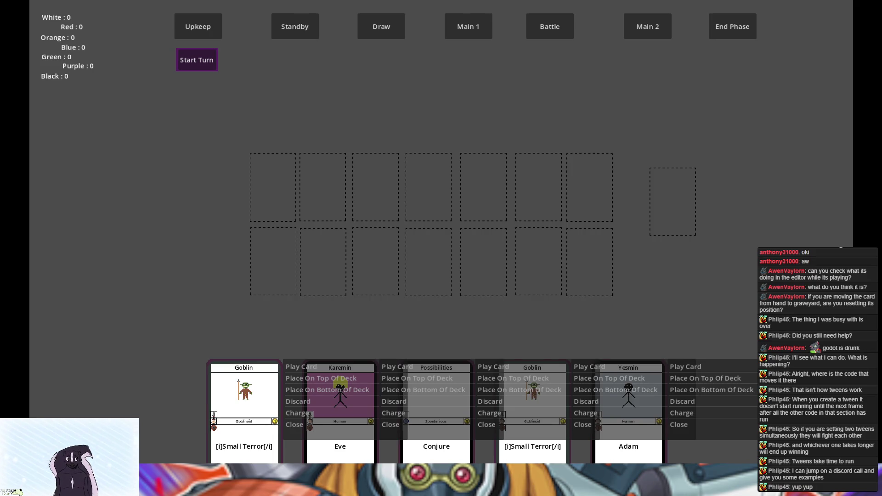
key(alt+F4)
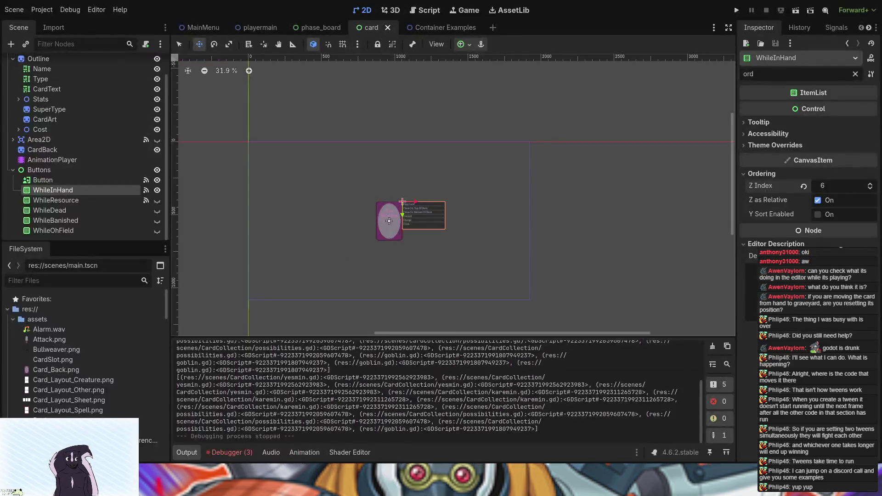
Hide the WhileInHand list on the canvas again.
click(162, 189)
click(162, 188)
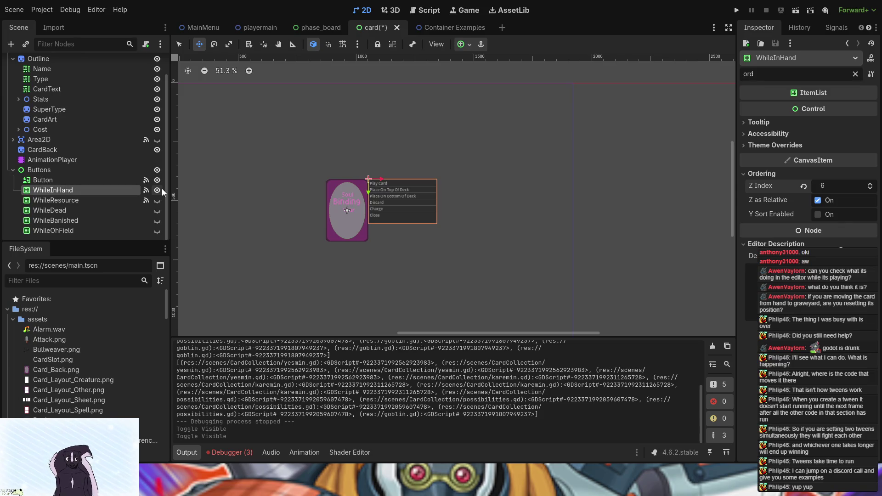
click(162, 188)
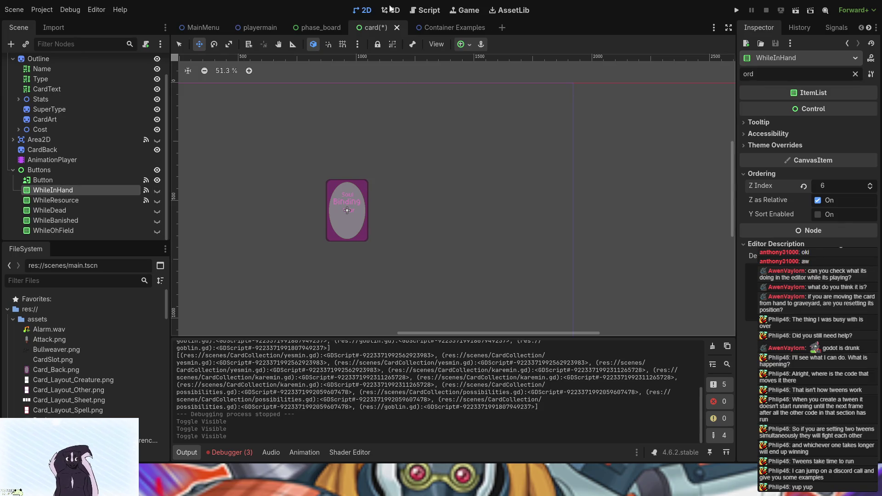
Open card.gd in the Script workspace at its resource item handler.
click(423, 10)
scroll(377, 203, down, 5)
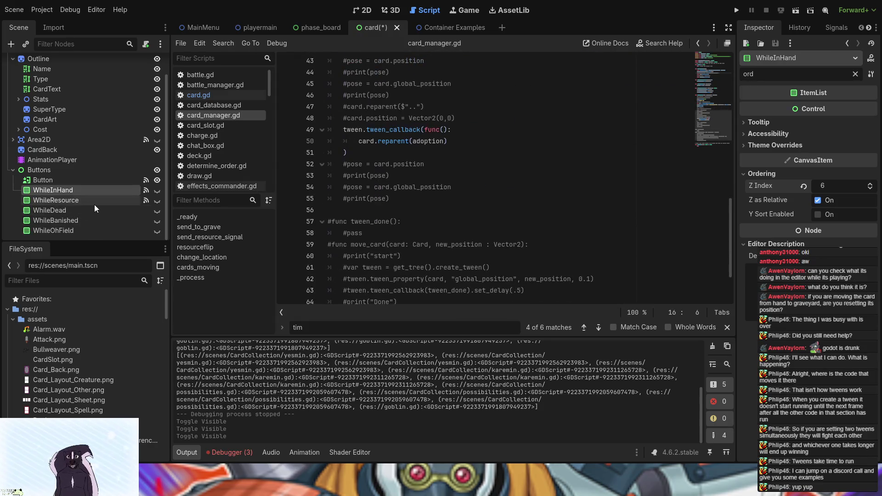
scroll(434, 201, down, 4)
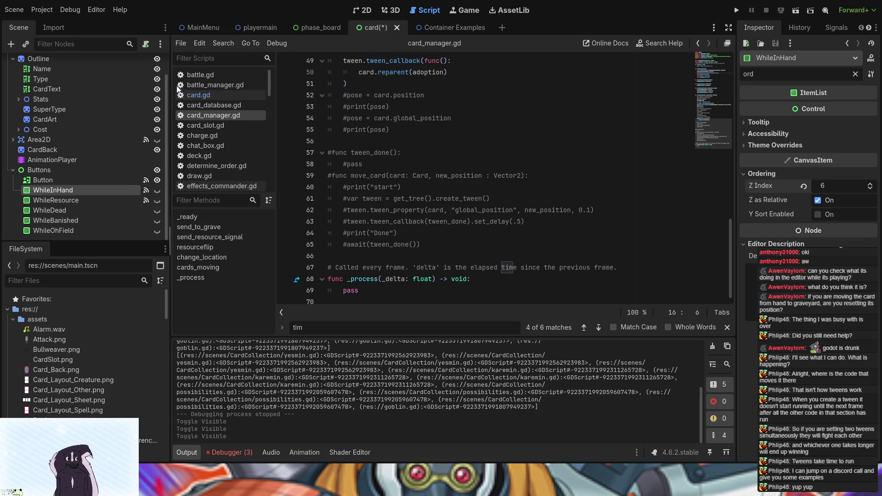
click(221, 95)
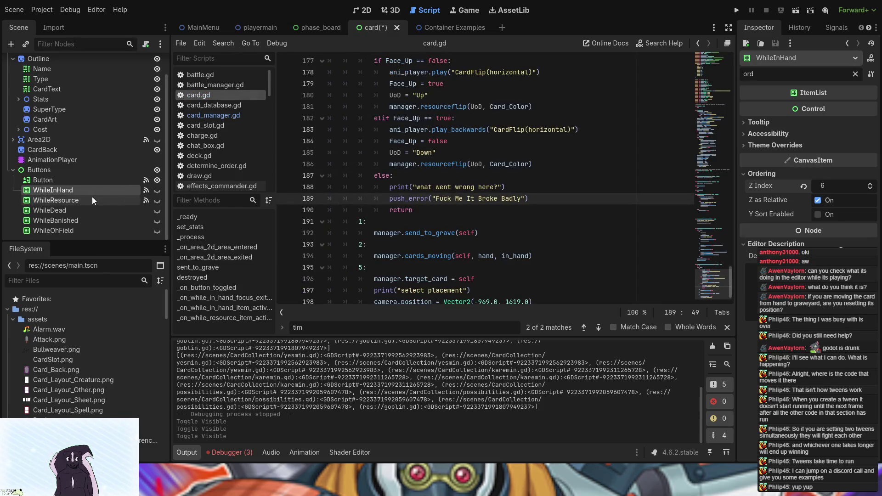
scroll(430, 198, up, 2)
scroll(430, 198, up, 2)
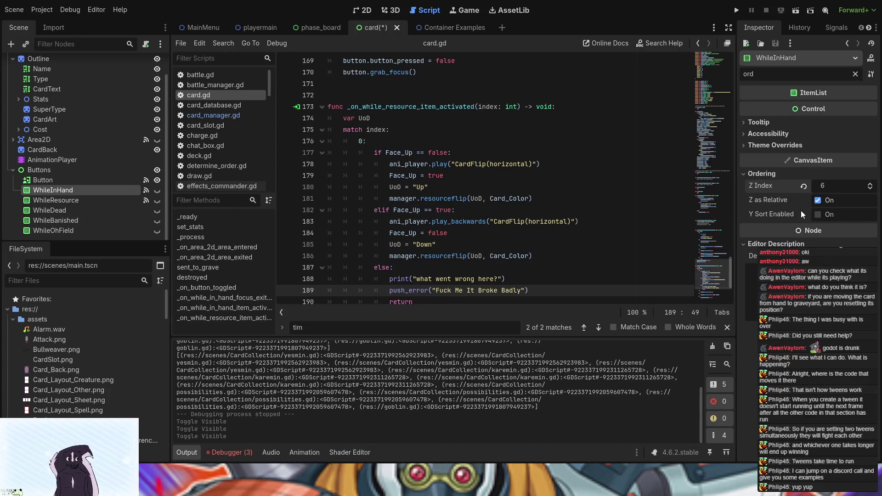
Clear the Inspector's 'ord' filter and select the Button node.
click(855, 74)
scroll(806, 161, down, 10)
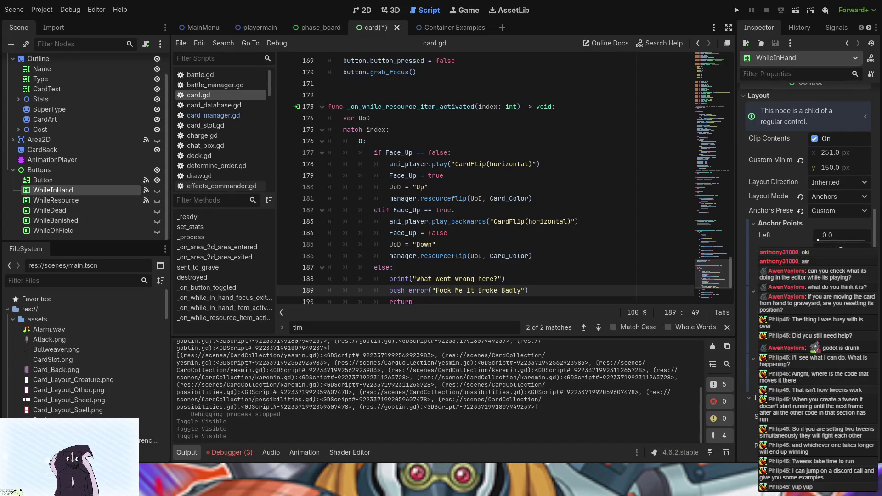
scroll(807, 161, down, 10)
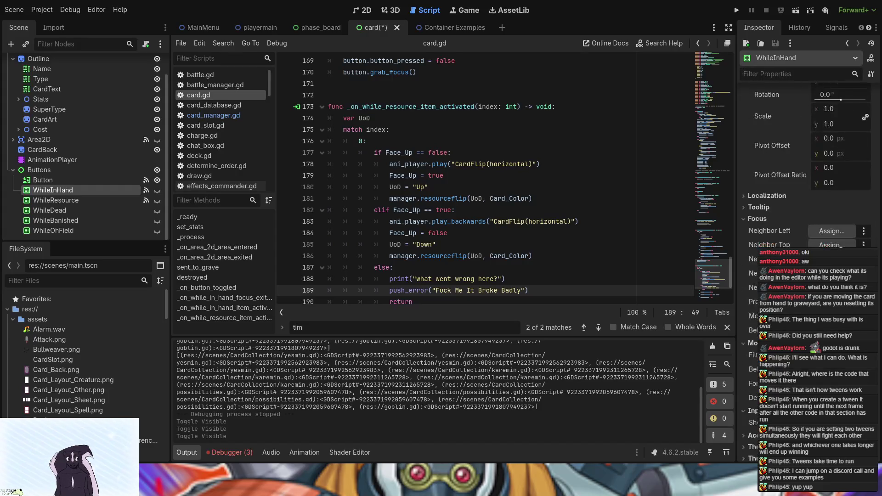
scroll(806, 161, down, 3)
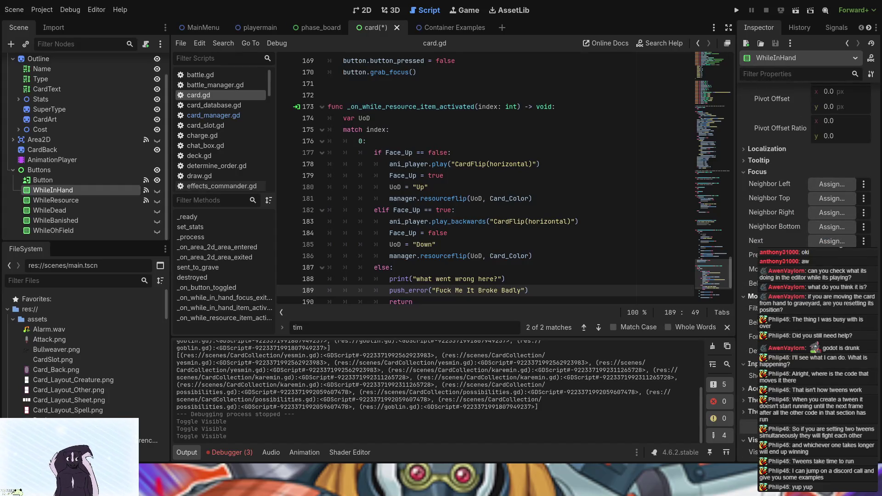
scroll(806, 161, down, 5)
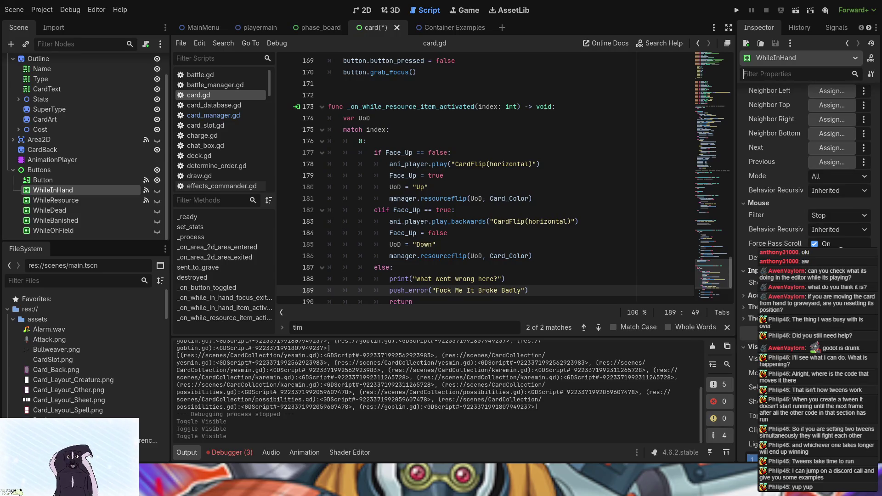
click(53, 180)
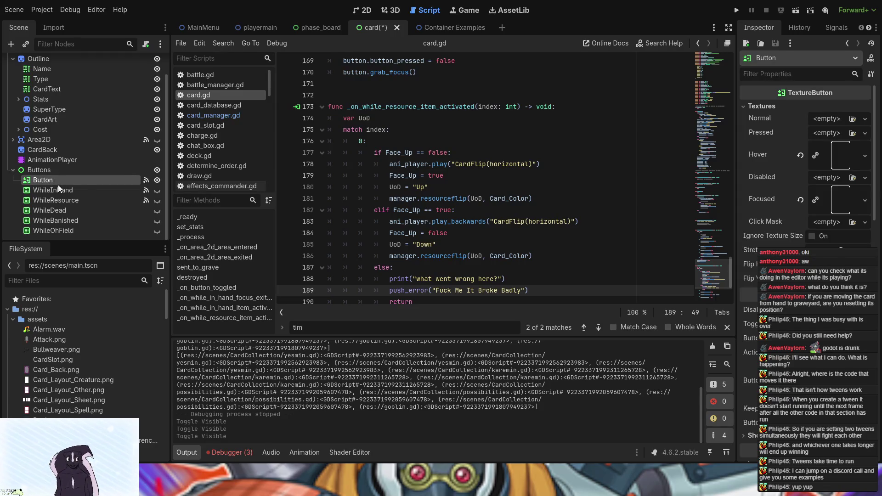
Reselect WhileInHand, review its Ordering Z Index, and save and run the project.
click(112, 188)
scroll(116, 130, up, 2)
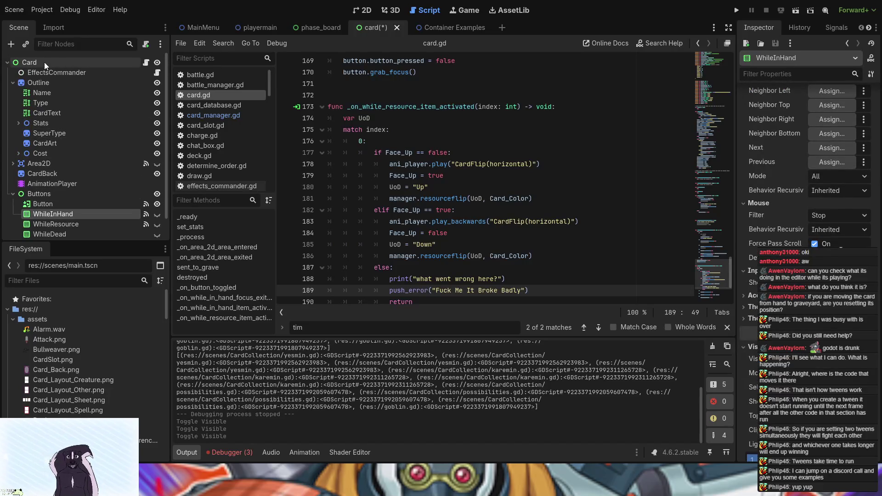
scroll(115, 147, down, 2)
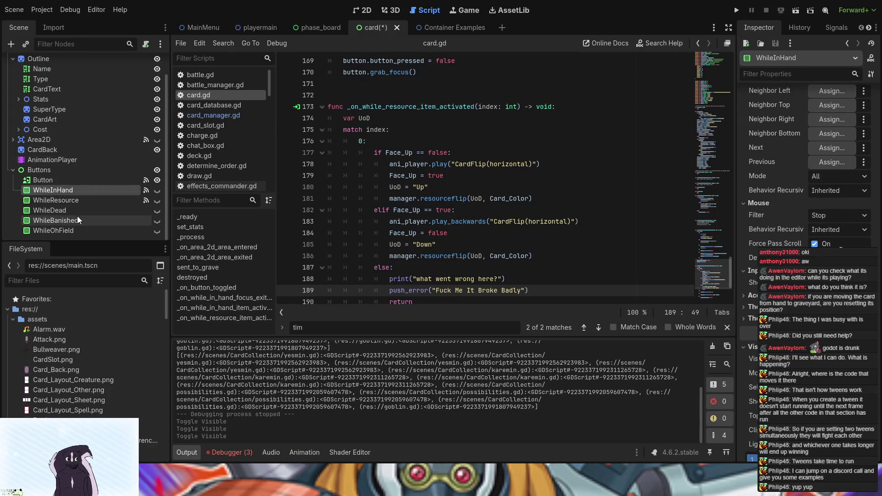
scroll(809, 161, down, 5)
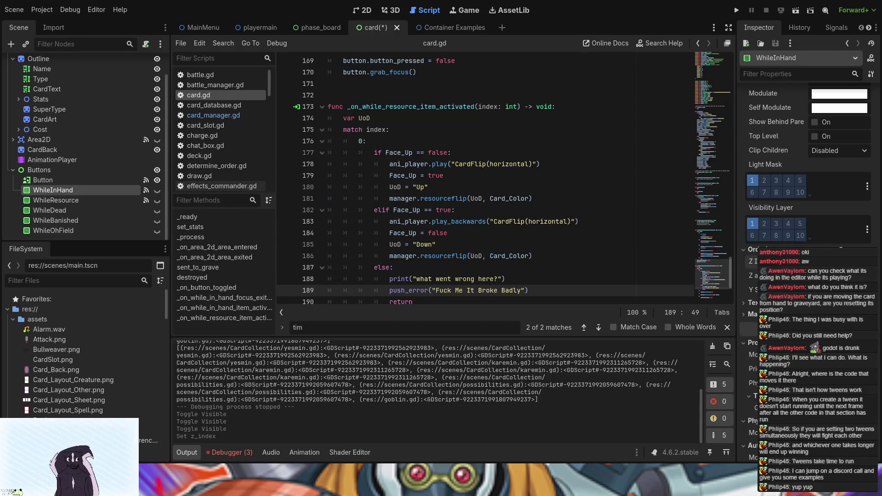
click(737, 9)
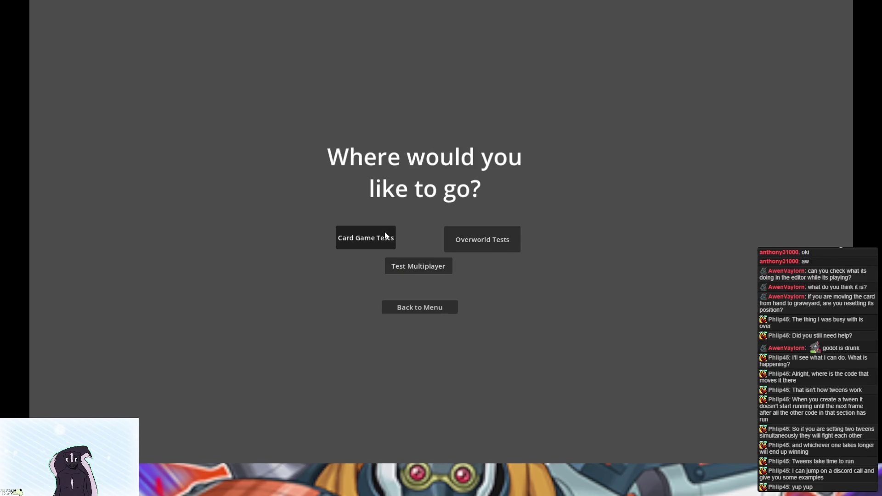
On the card game test board, open the Eve card and board slot menus, then stop the game.
click(384, 232)
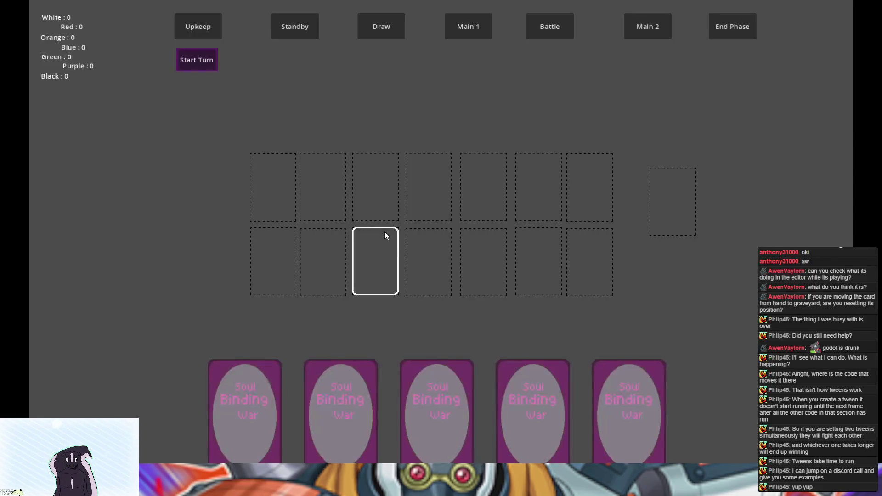
click(245, 418)
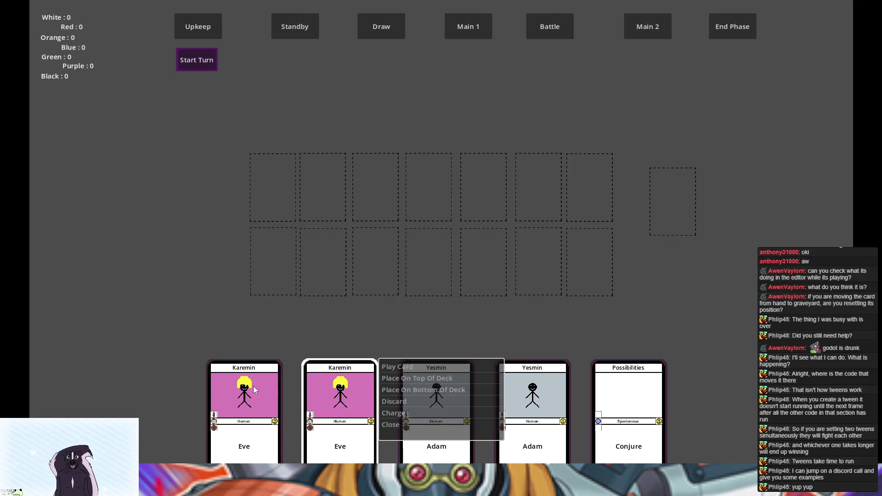
click(356, 365)
click(355, 367)
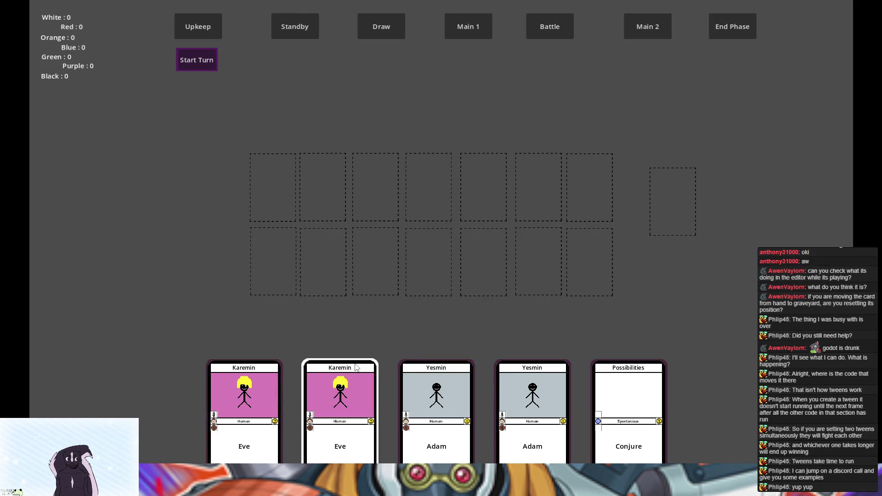
click(276, 259)
click(273, 203)
click(267, 264)
click(267, 264)
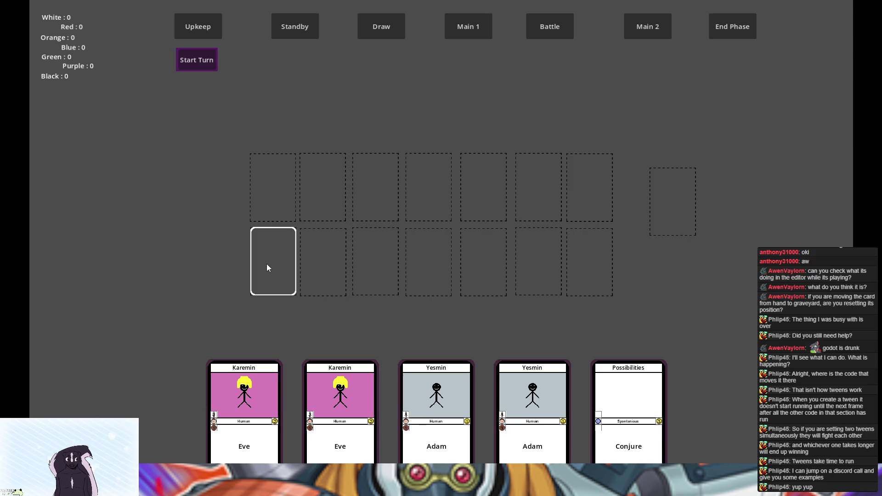
click(258, 425)
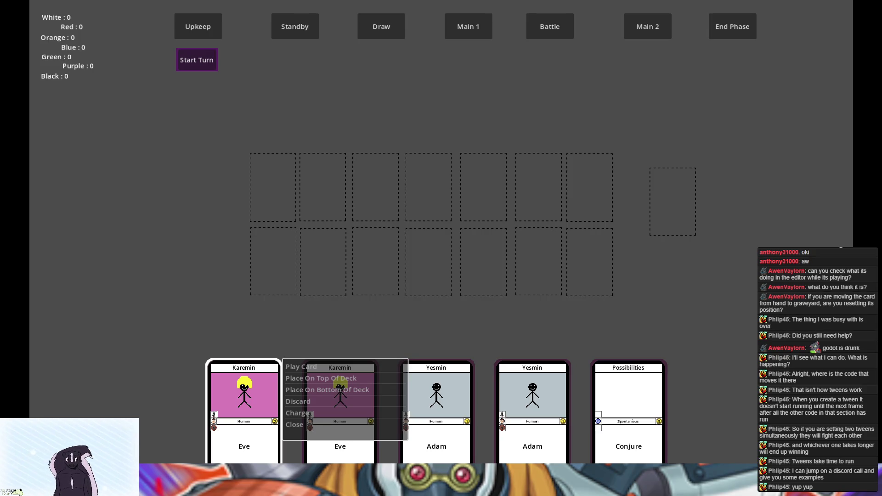
key(F8)
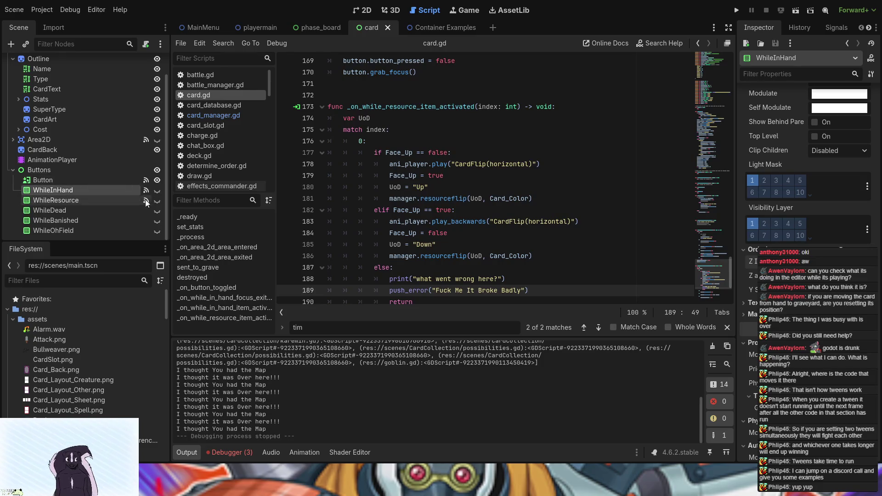
Adjust WhileInHand's z-ordering, relaunch, and check whether a hand card's menu covers its neighbour.
key(ctrl+z)
key(ctrl+z)
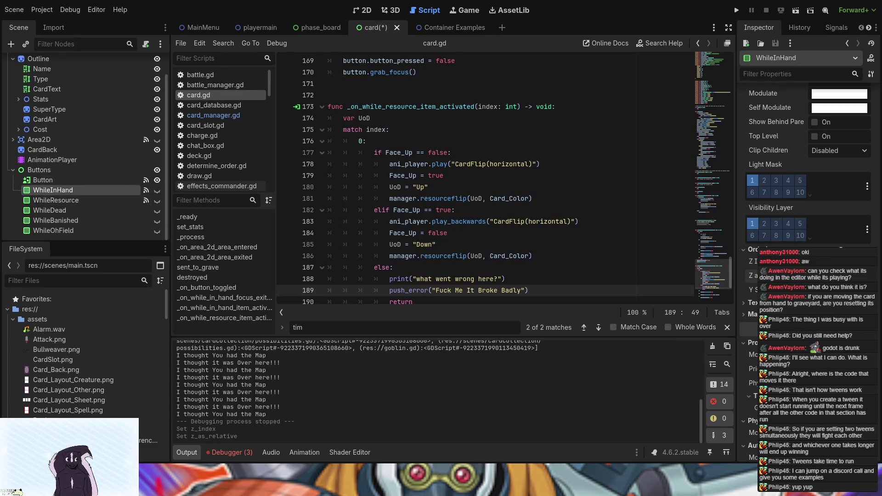
click(737, 9)
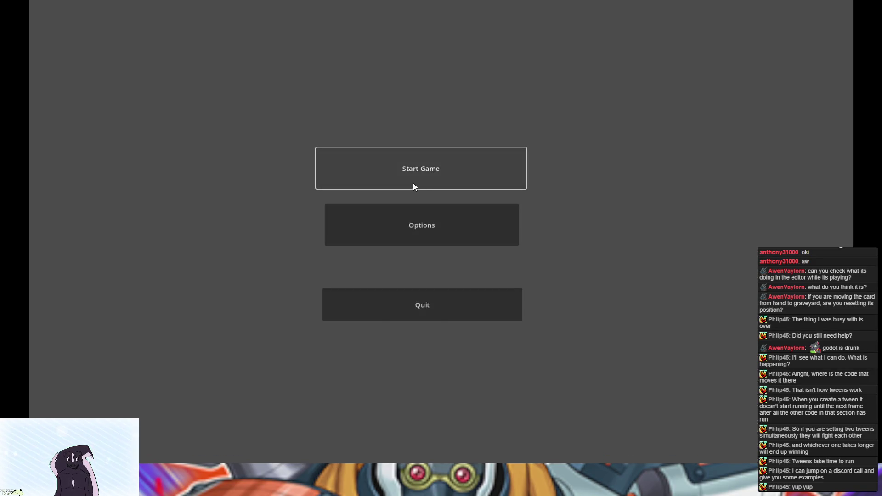
click(413, 183)
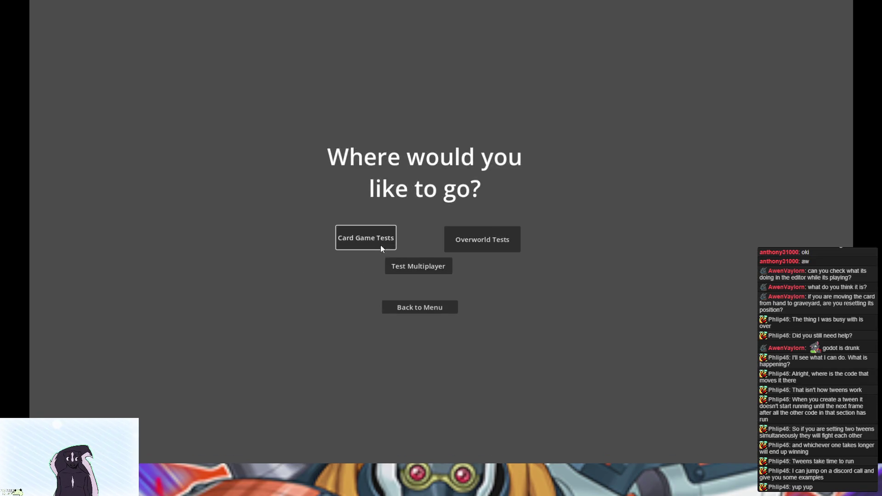
click(385, 239)
click(313, 397)
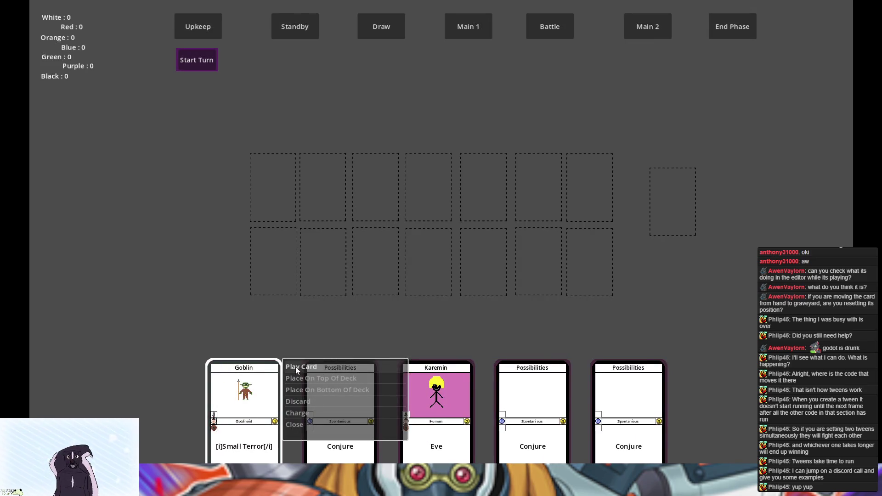
key(alt+F4)
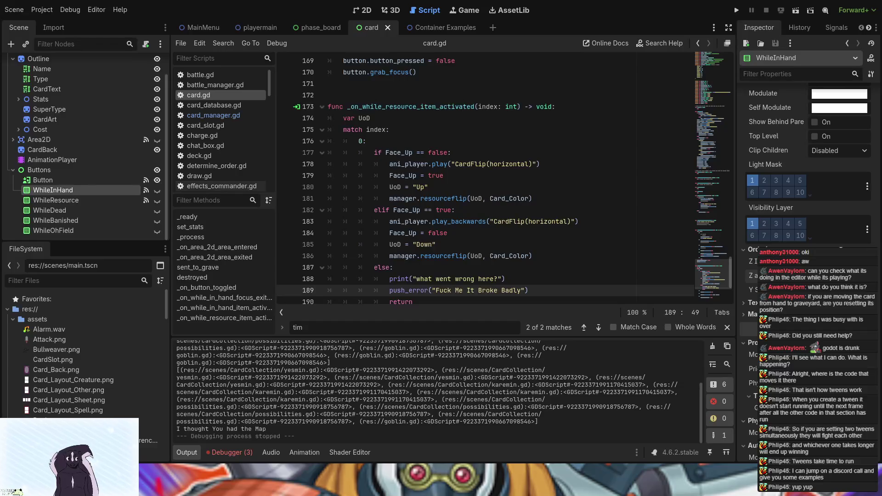
Compare the Buttons container and Button node properties, including the Button's layout anchors.
scroll(808, 160, up, 2)
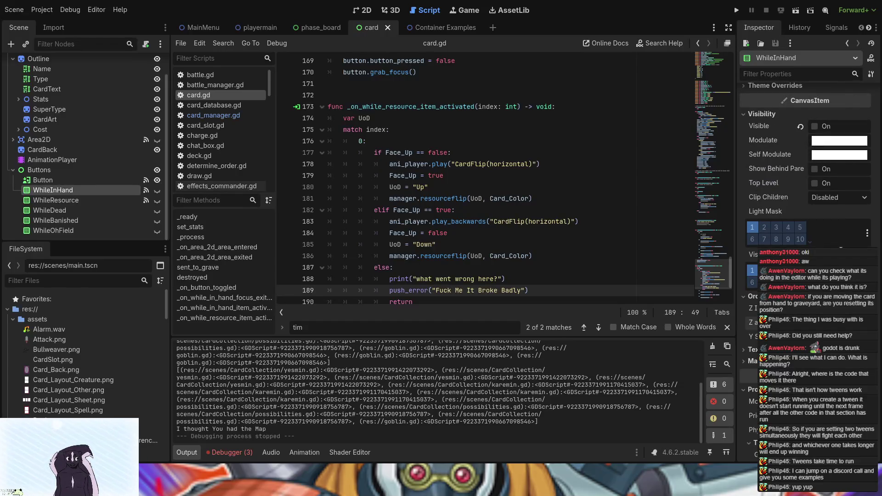
scroll(809, 161, up, 2)
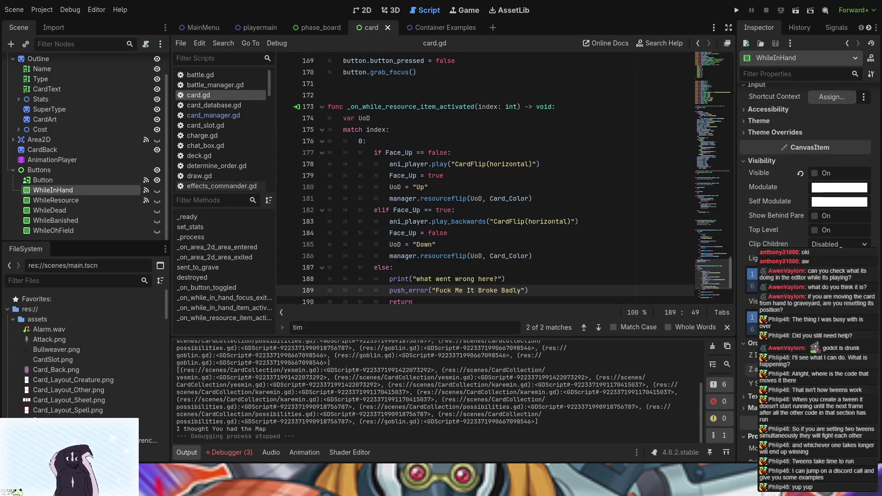
scroll(809, 161, up, 2)
scroll(809, 161, up, 4)
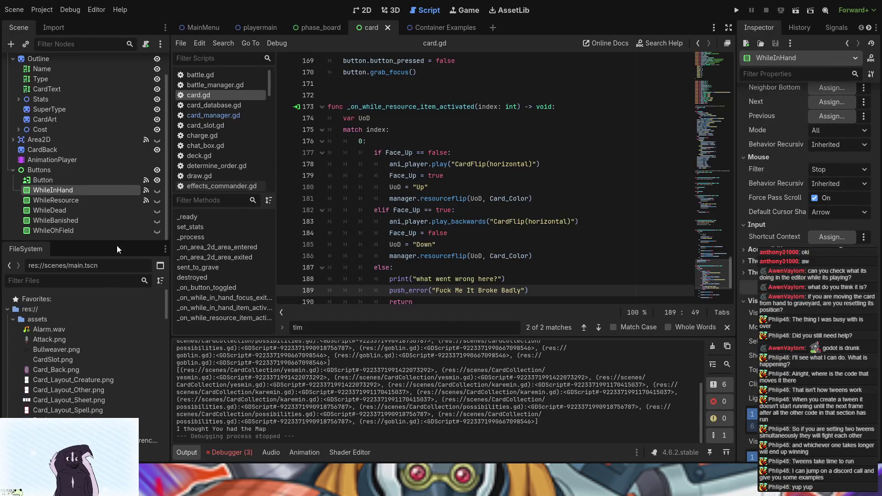
click(55, 172)
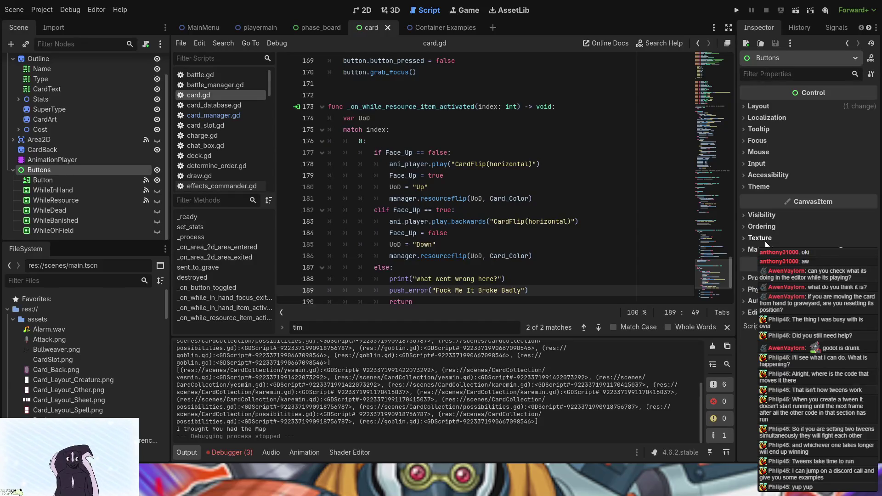
click(56, 179)
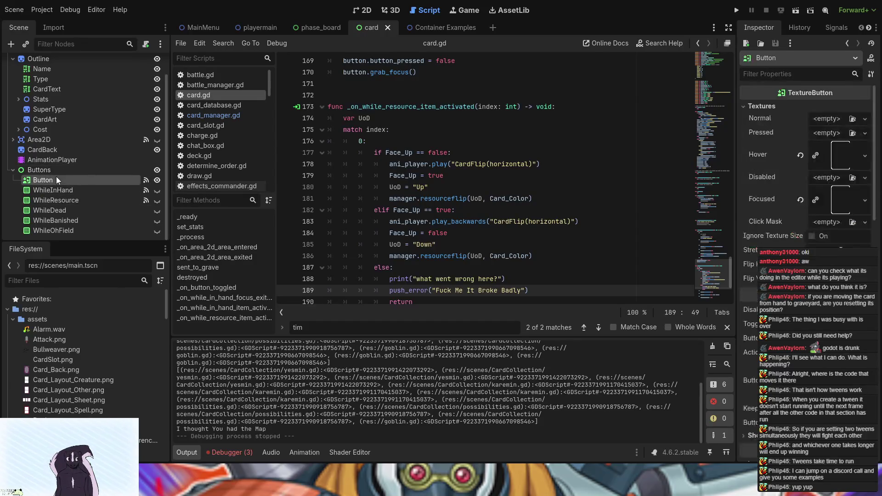
click(64, 170)
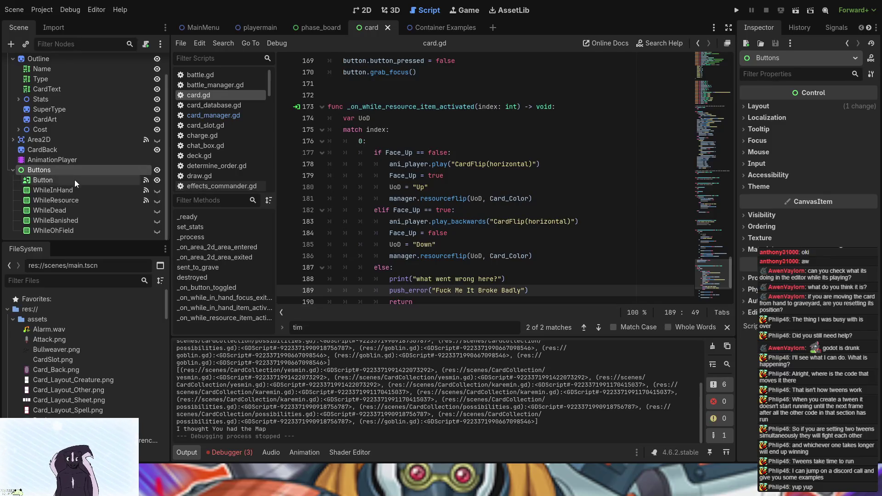
click(74, 180)
scroll(805, 184, down, 10)
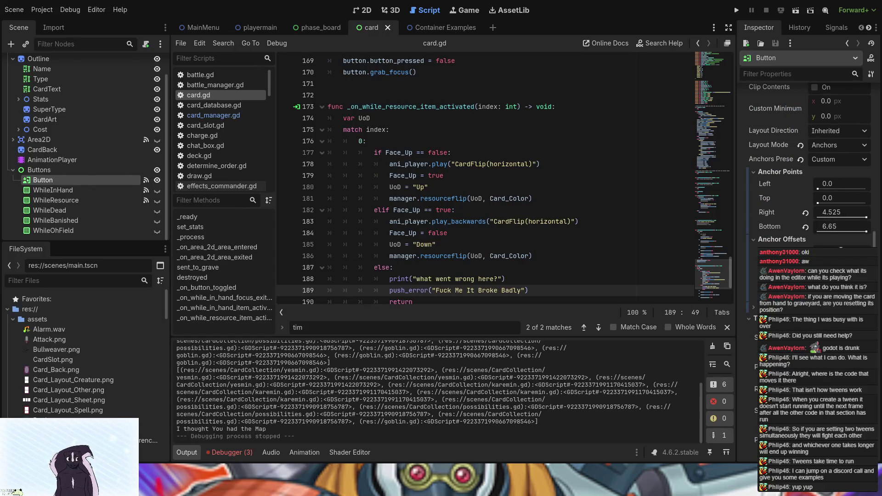
click(39, 170)
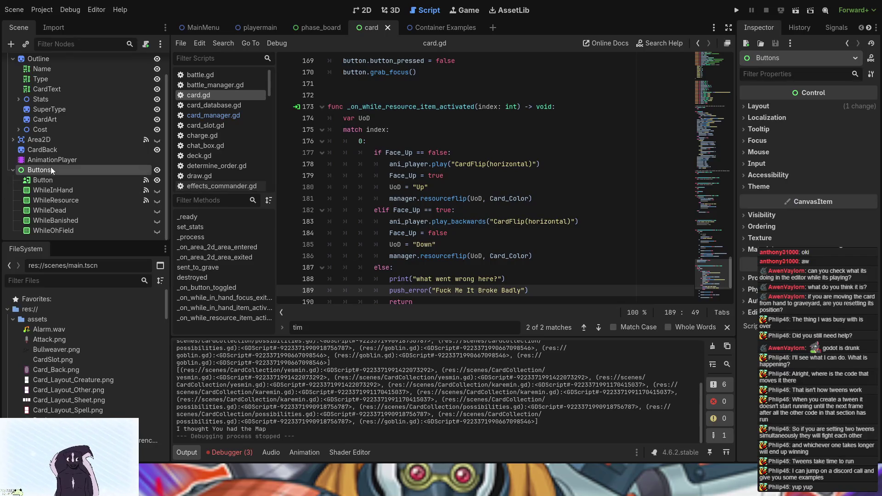
click(48, 182)
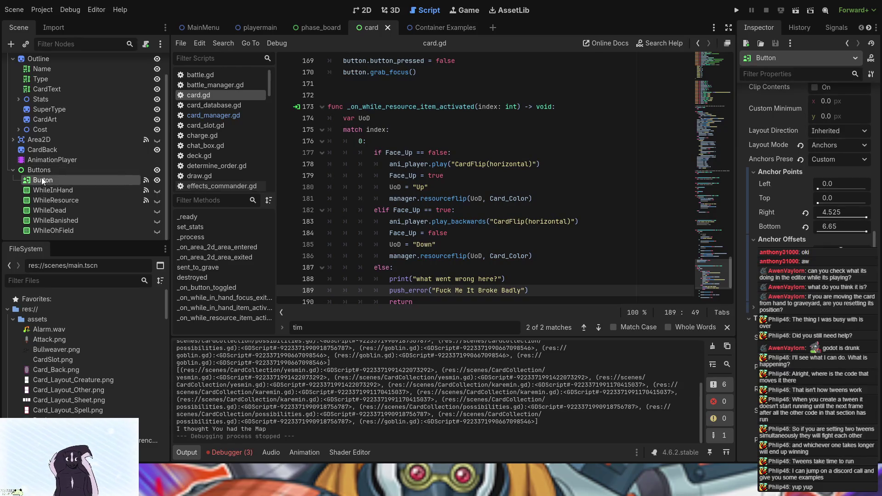
click(43, 166)
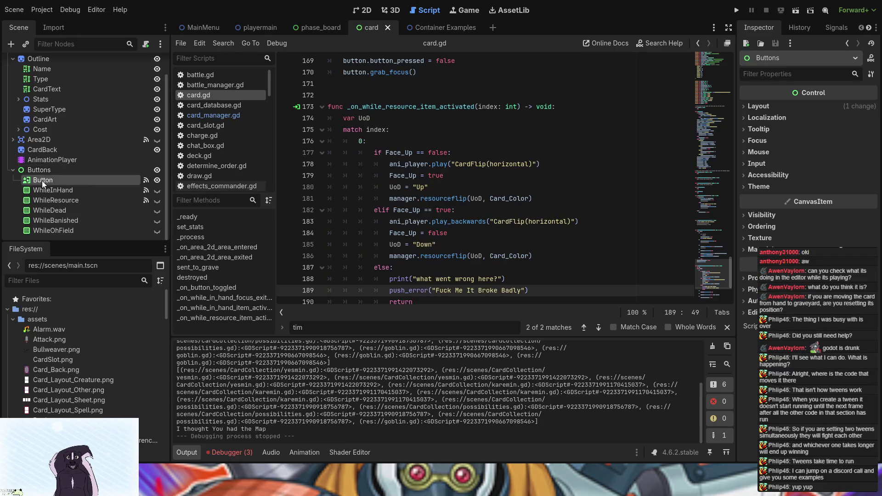
Check the Ordering Z Index on Button, Buttons and WhileInHand, ending on Button.
click(42, 194)
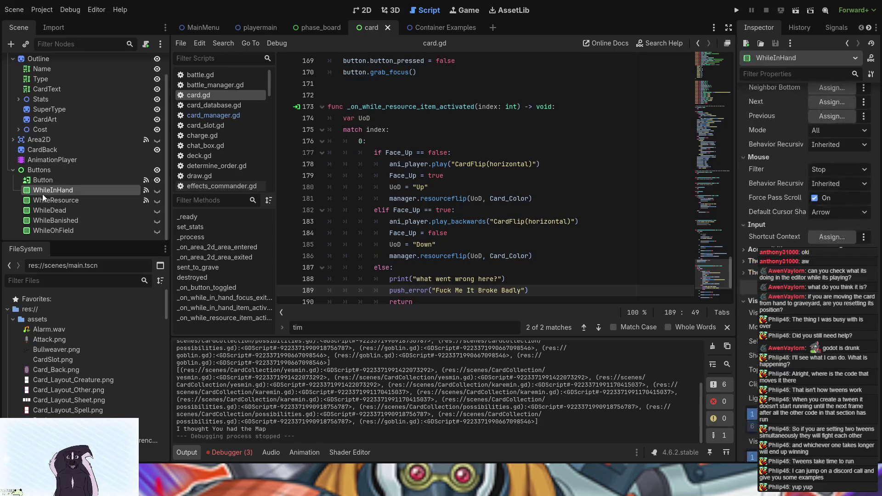
click(40, 173)
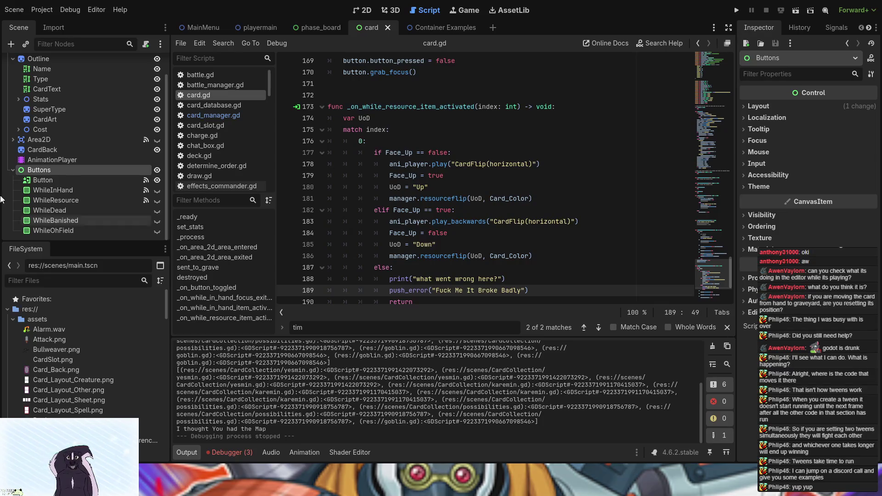
click(56, 180)
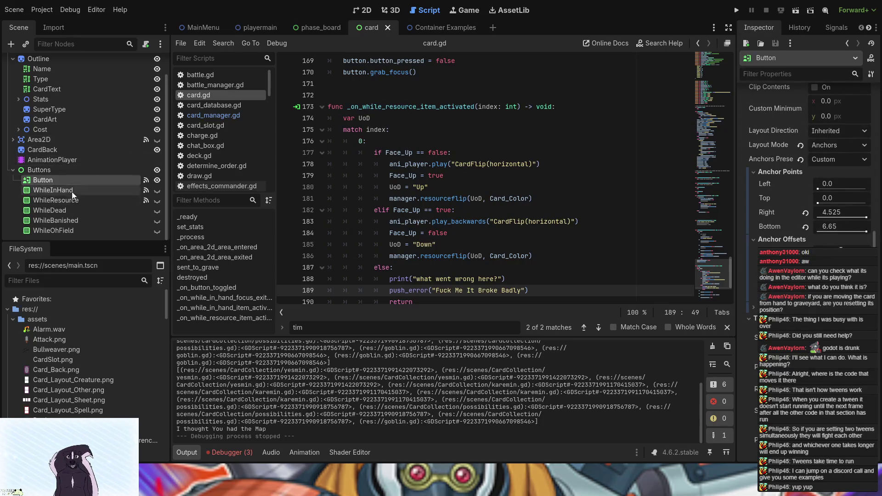
scroll(804, 184, down, 5)
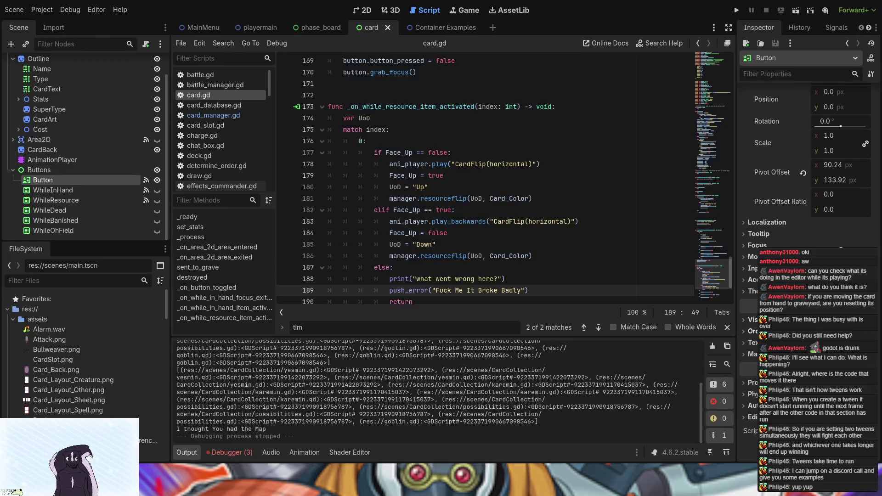
click(752, 331)
click(51, 169)
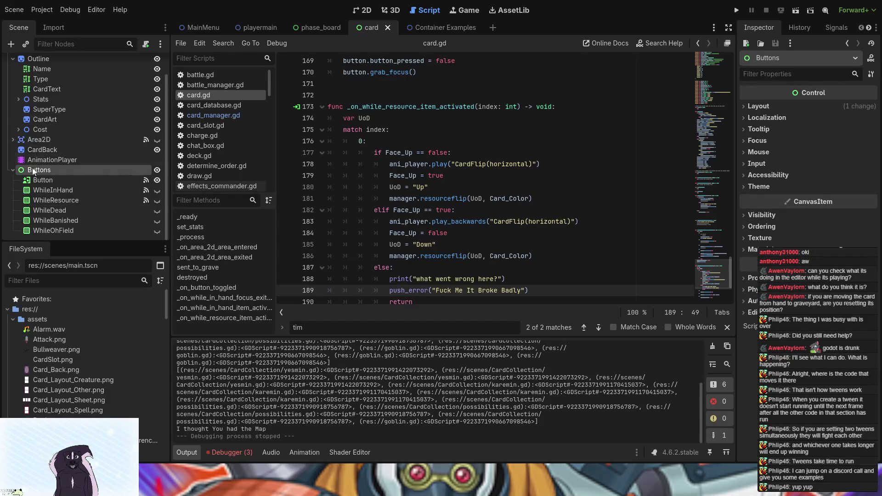
click(37, 190)
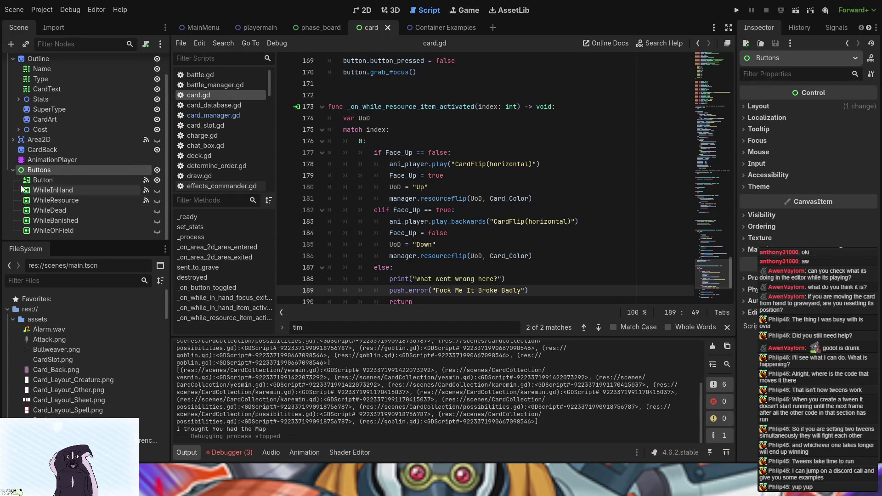
click(38, 170)
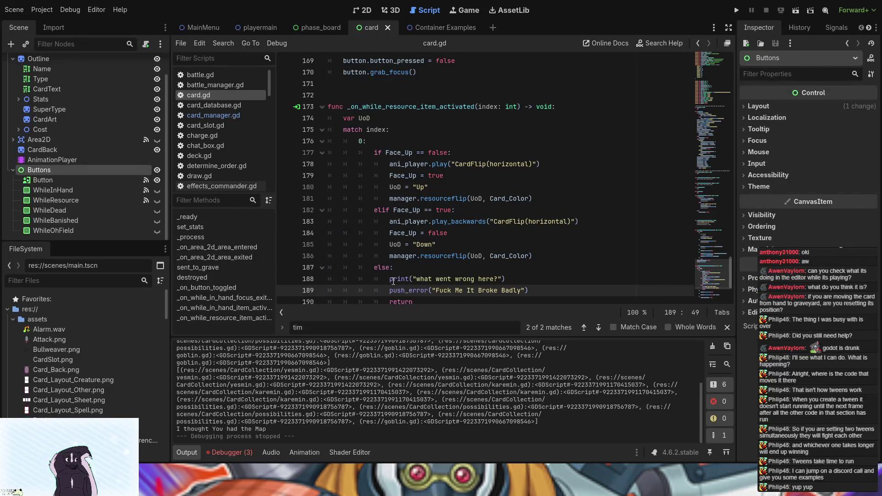
click(53, 180)
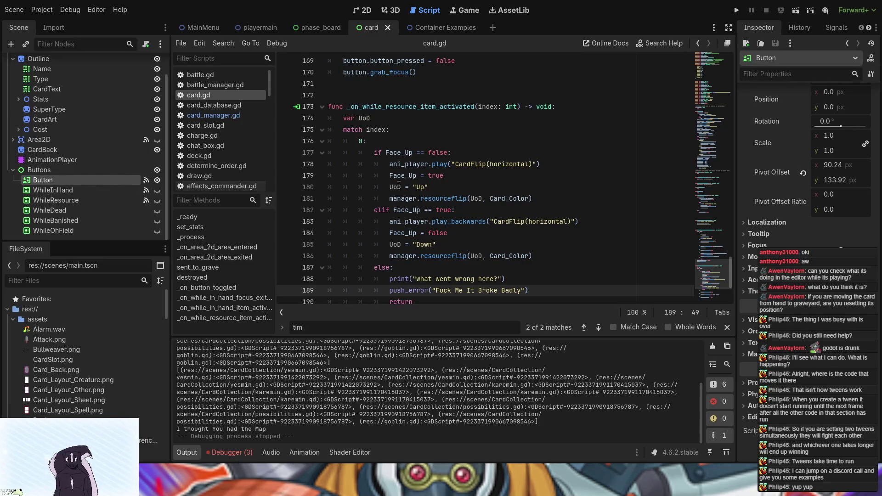
scroll(401, 185, up, 15)
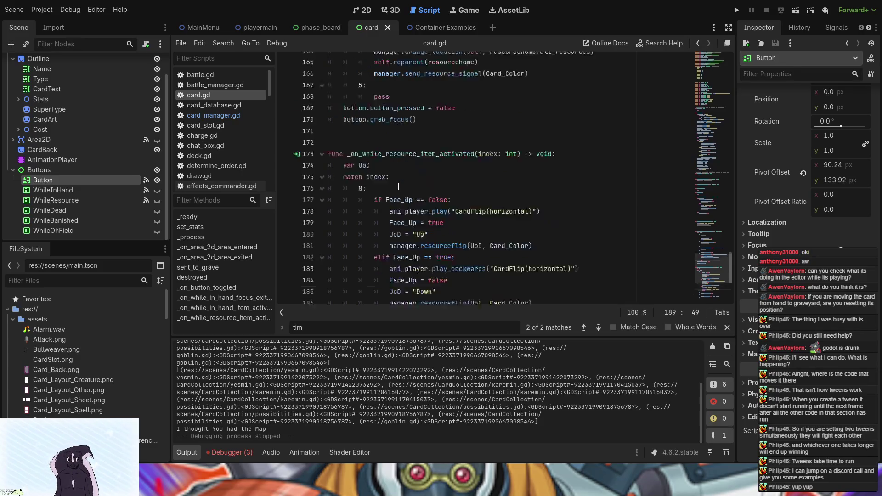
Find the in-hand branch of the toggle handler in card.gd, after the grab_focus call on line 130.
scroll(399, 186, up, 4)
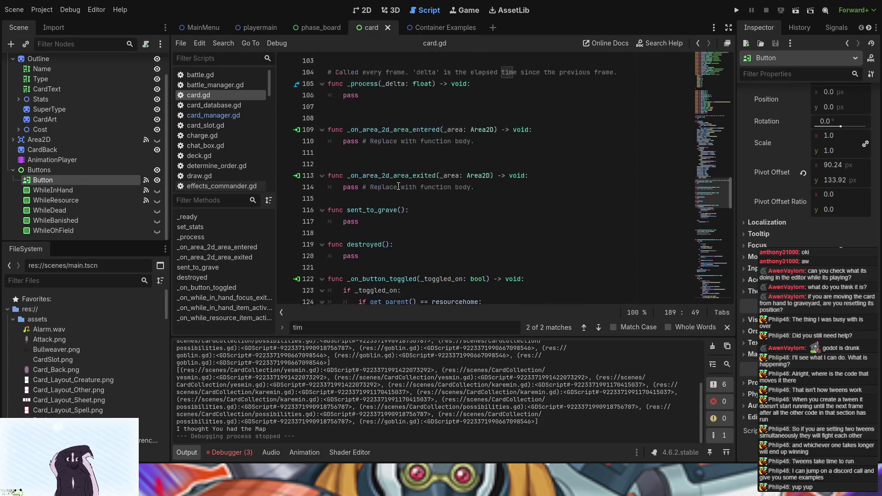
scroll(398, 187, down, 2)
scroll(381, 203, down, 3)
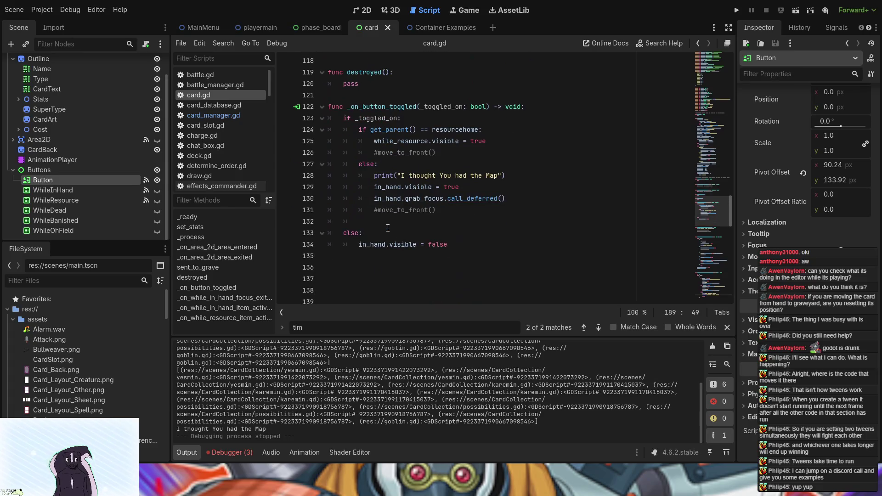
click(494, 143)
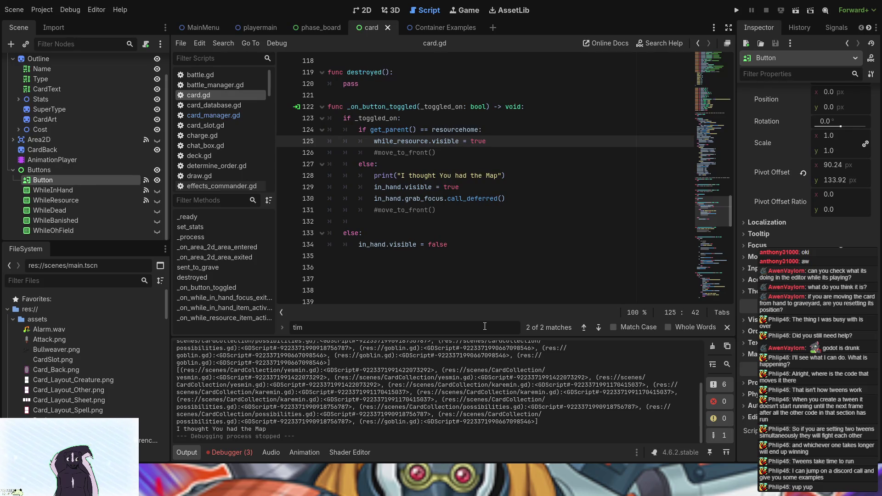
scroll(419, 137, up, 9)
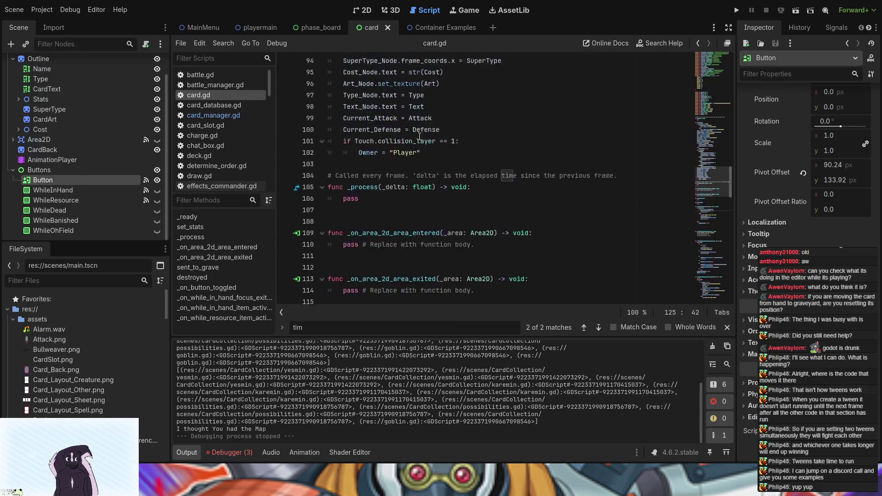
scroll(420, 137, up, 8)
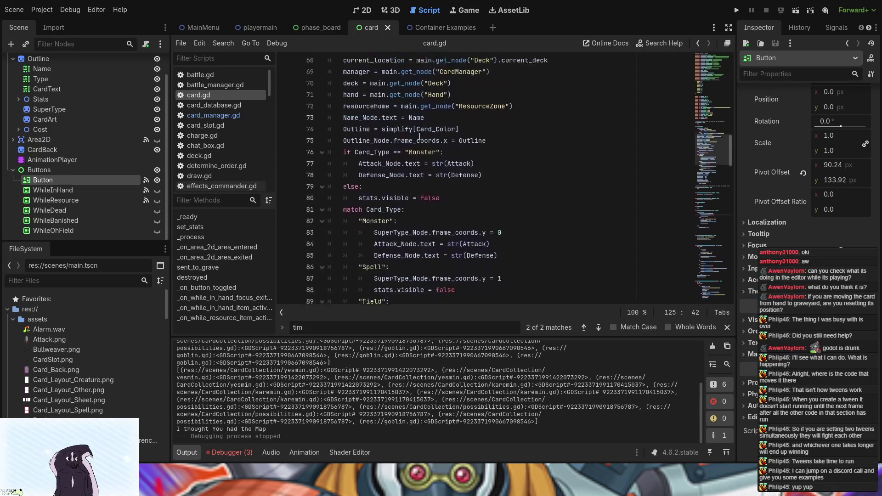
scroll(420, 137, down, 7)
scroll(419, 136, down, 9)
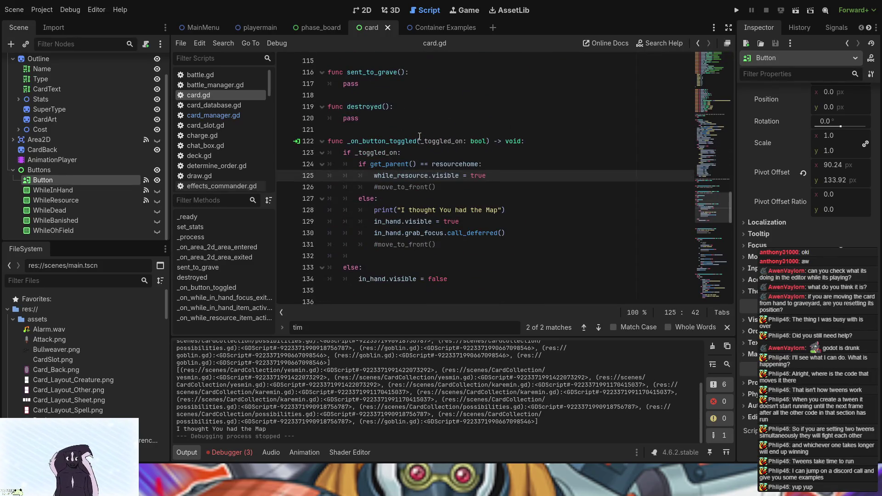
scroll(420, 136, up, 1)
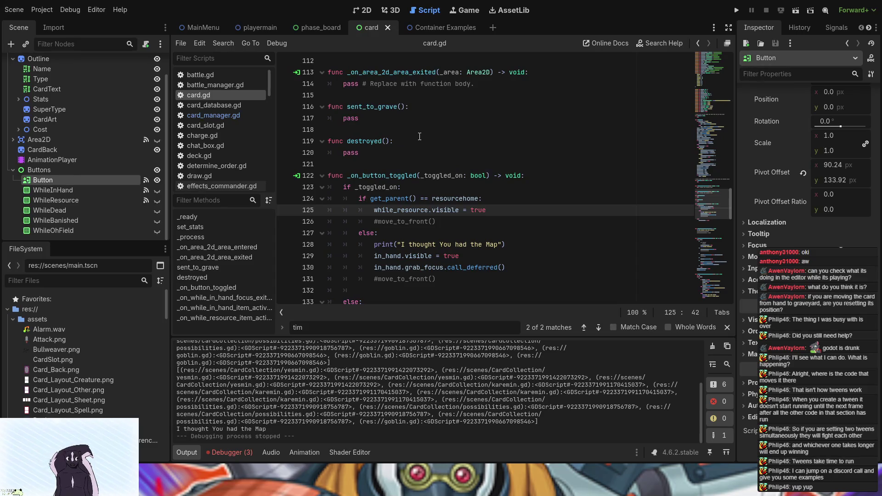
scroll(420, 137, down, 4)
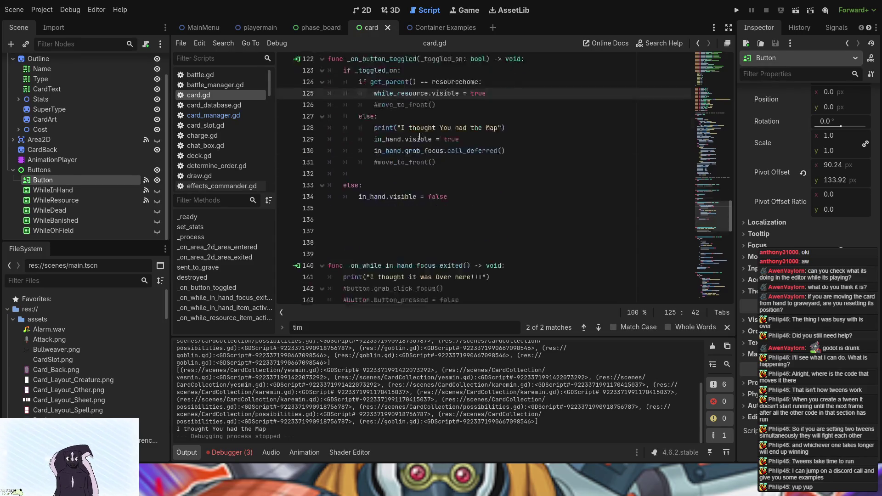
click(439, 120)
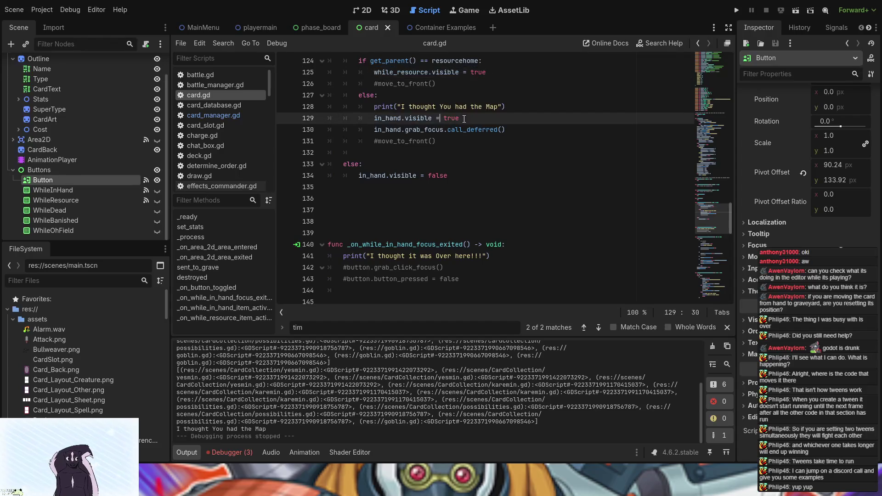
click(506, 130)
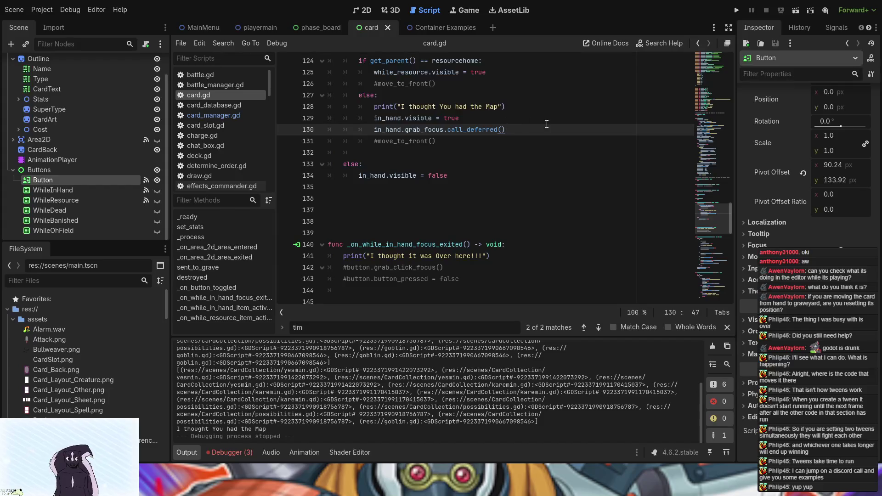
Add 'in_hand.z_index = 1000' on line 131, then save and run the game.
key(Return)
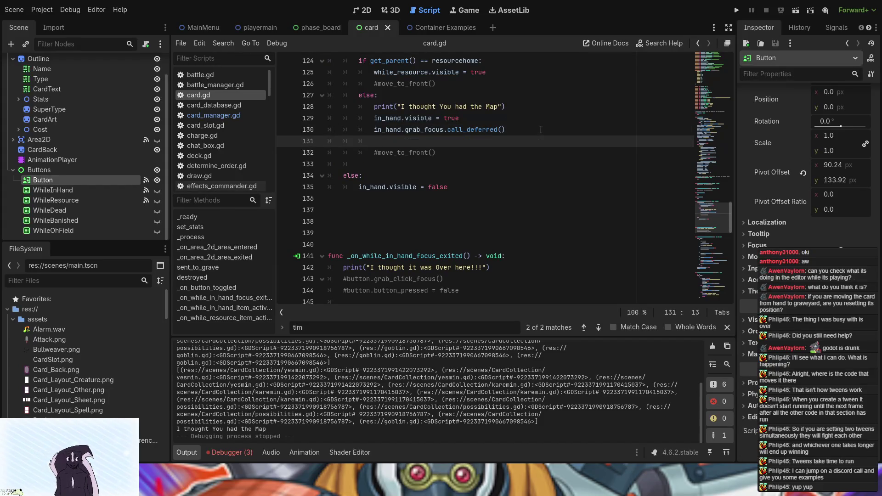
text(in)
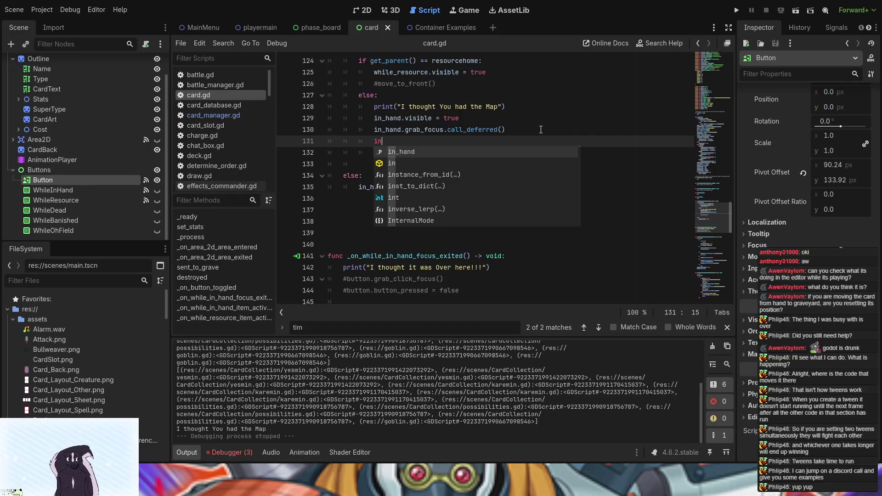
key(Return)
text(.)
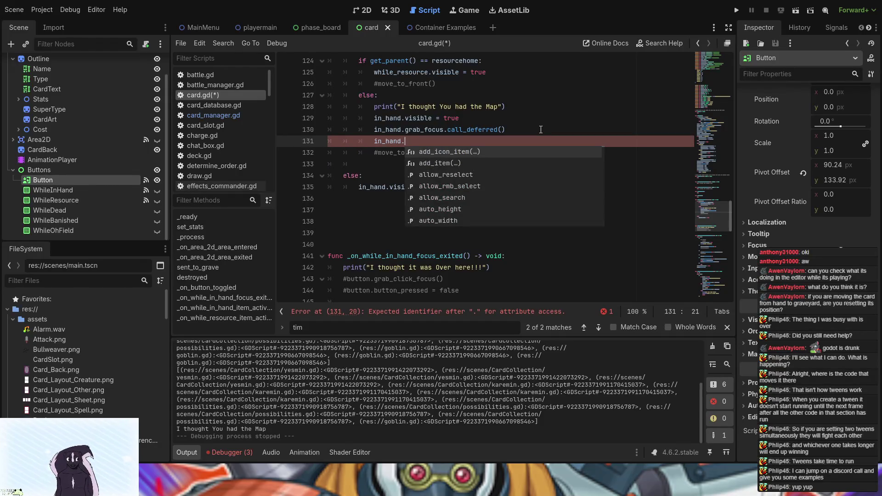
text(z)
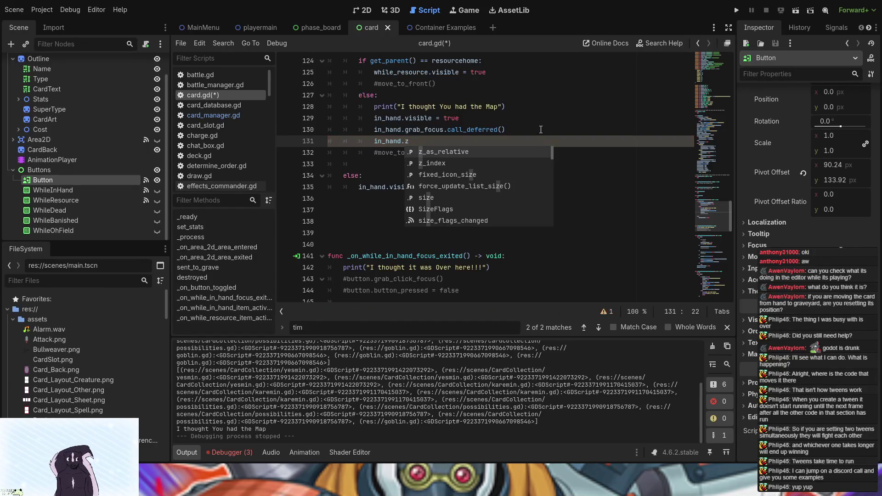
click(424, 164)
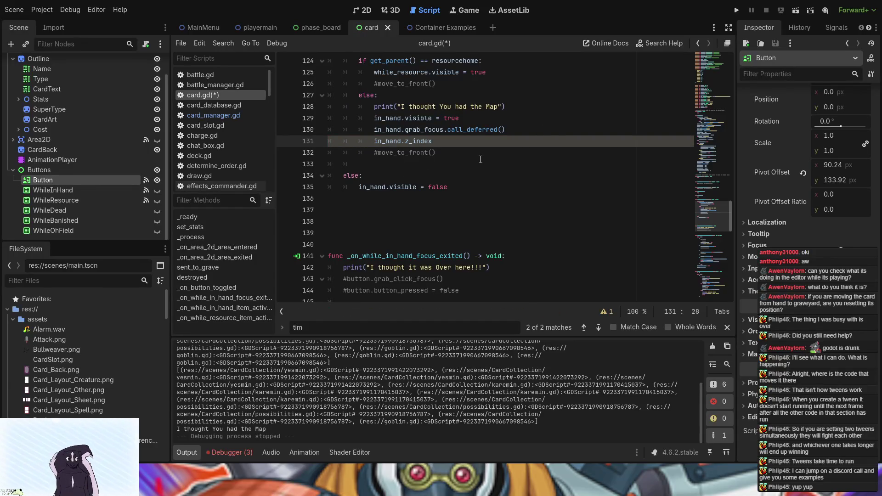
text( =)
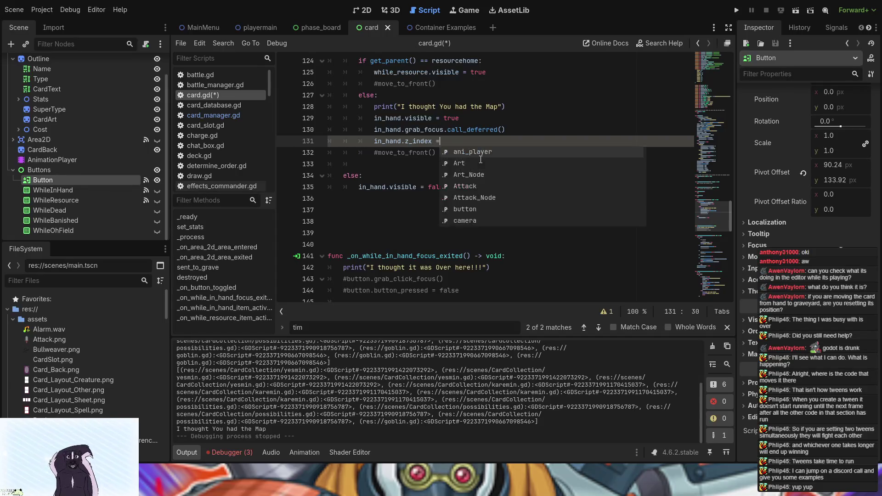
text( 1000)
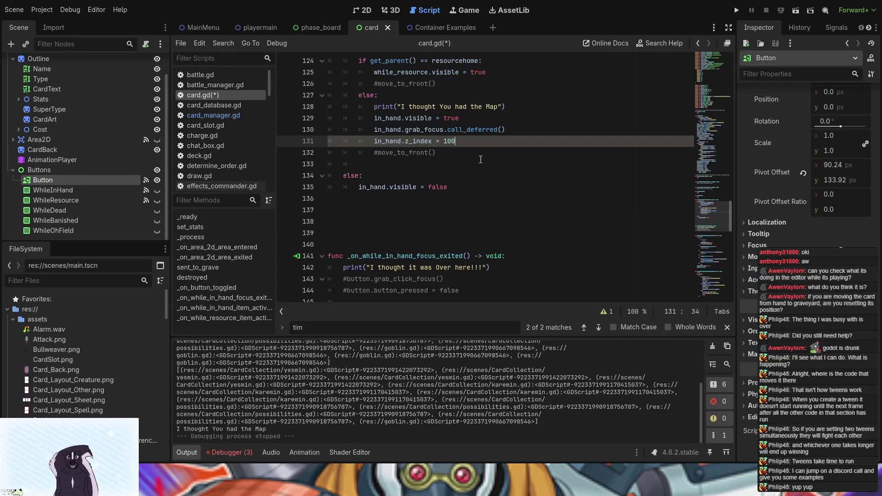
click(737, 11)
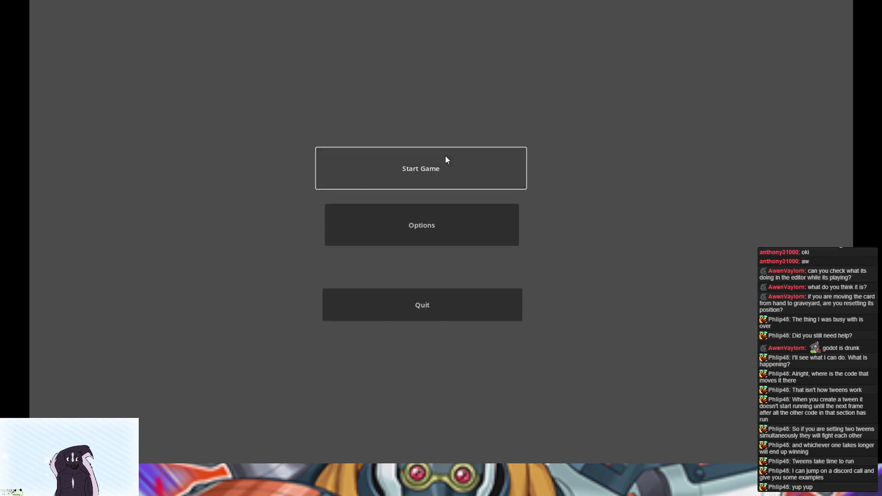
click(445, 159)
Check the Goblin card's action menu in play, stop, and delete the in_hand.z_index = 1000 line.
click(365, 243)
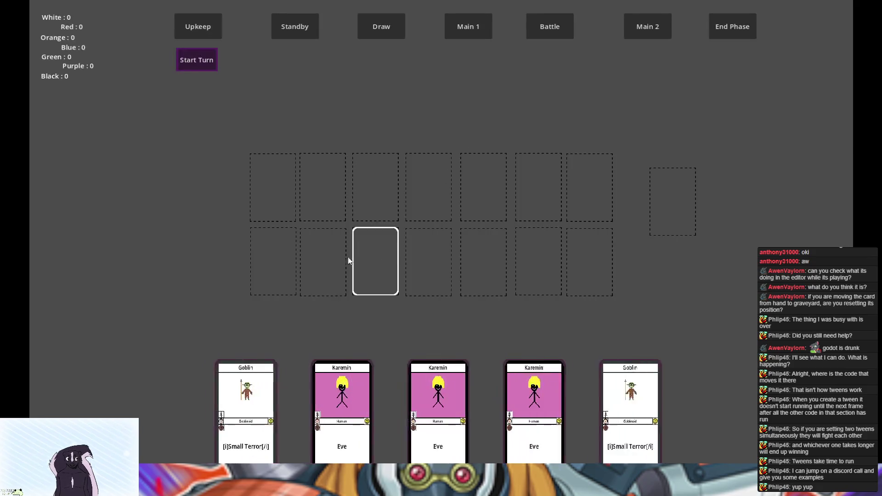
click(280, 363)
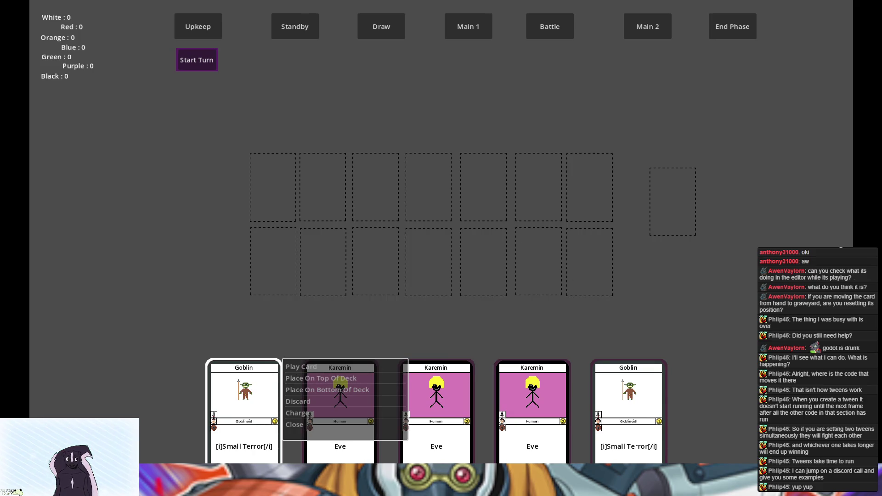
key(F8)
key(BackSpace)
key(BackSpace)
key(BackSpace)
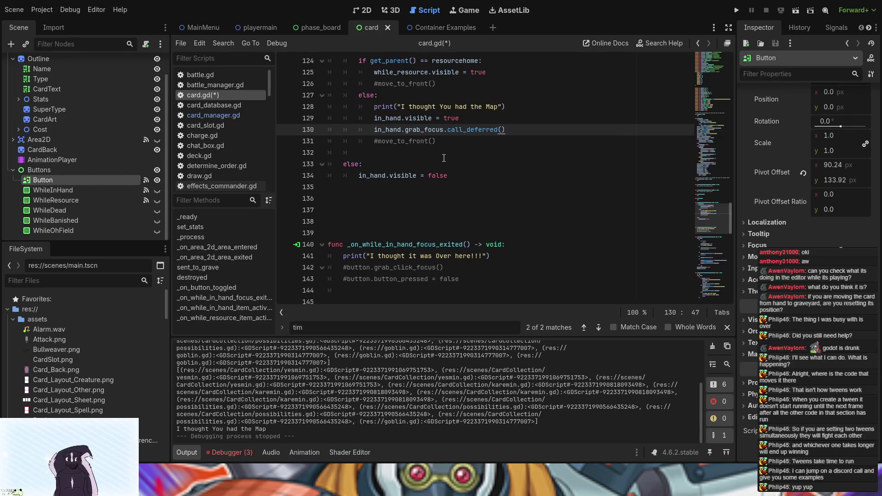
Retype and save 'in_hand.z_index = 1000', then change it to in_hand.get_parent().z_index.
key(Return)
text(in_hand.z_index = 1000)
key(ctrl+s)
click(402, 141)
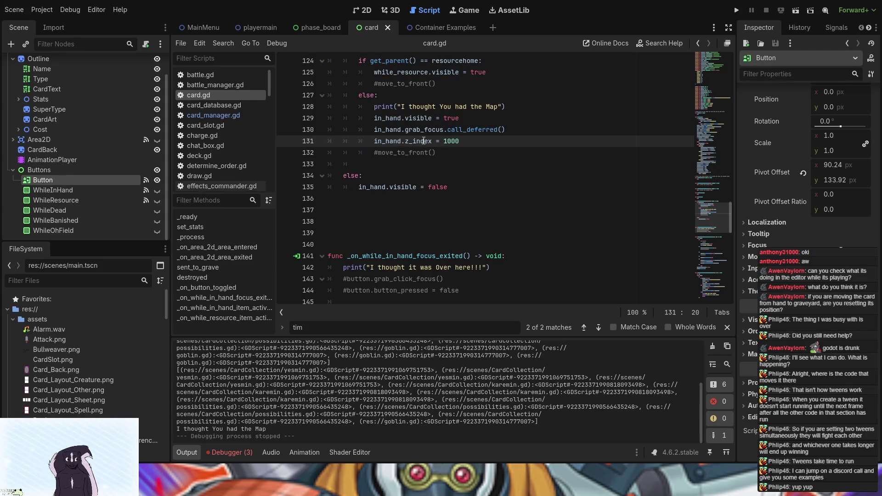
text(/.)
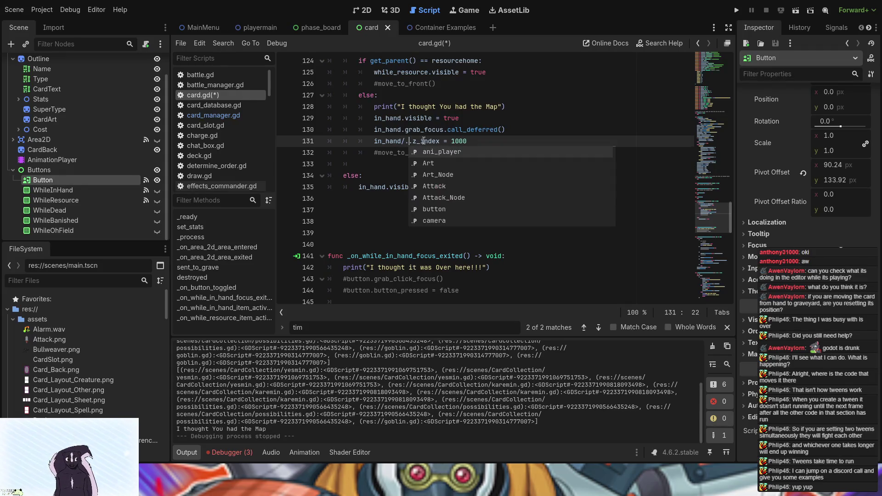
key(BackSpace)
key(BackSpace)
text(.ge)
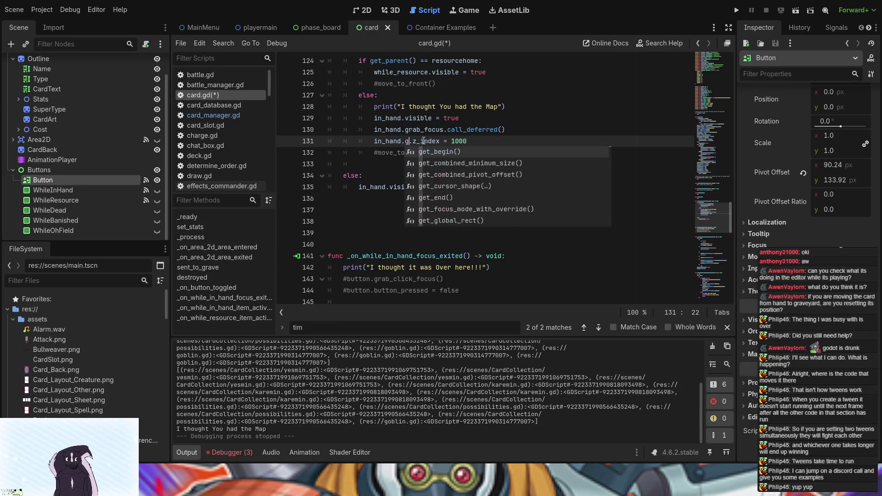
text(t_pa)
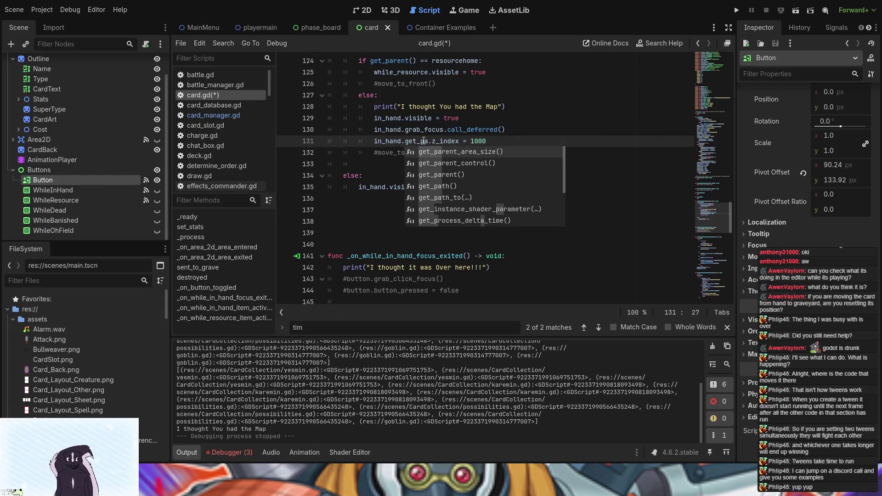
key(Down)
key(Down)
key(Return)
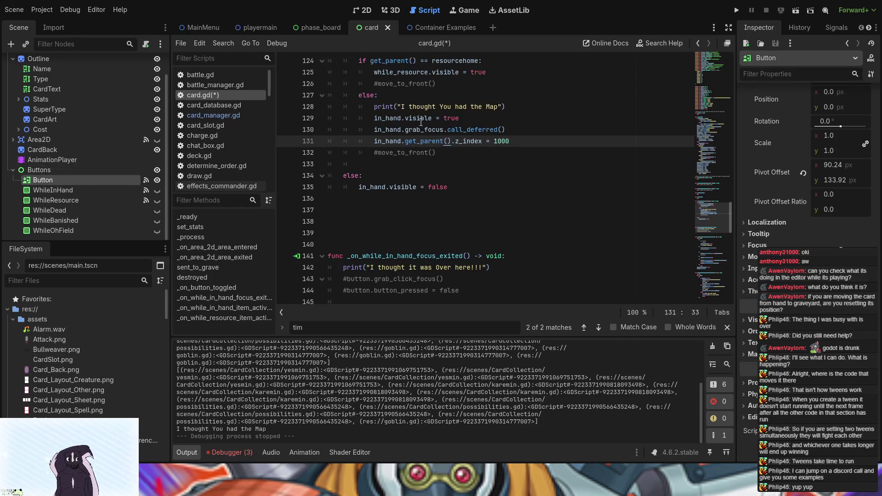
Try get_parent("Buttons") in a quick test run, then remove the "Buttons" argument.
click(449, 141)
text("Butto)
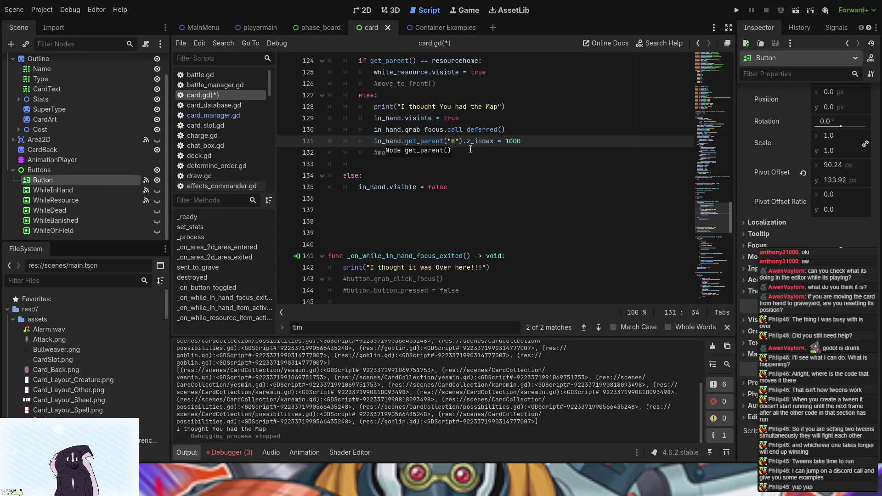
text(ns)
click(736, 10)
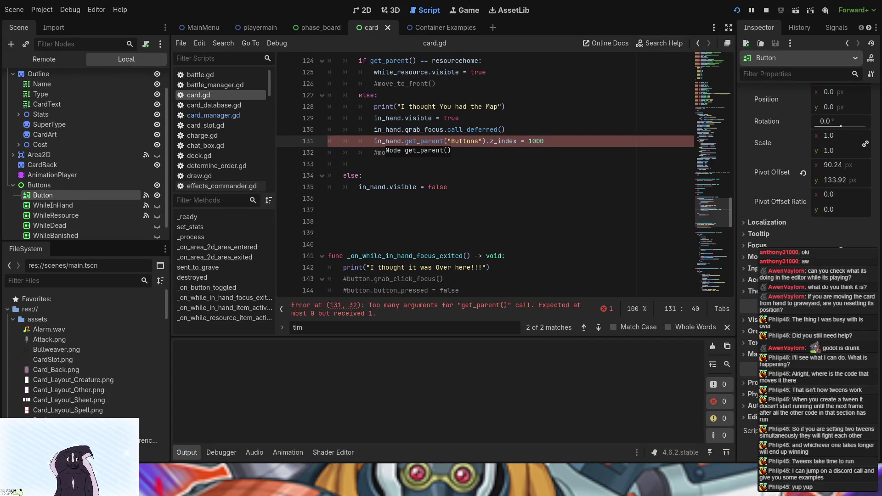
key(F8)
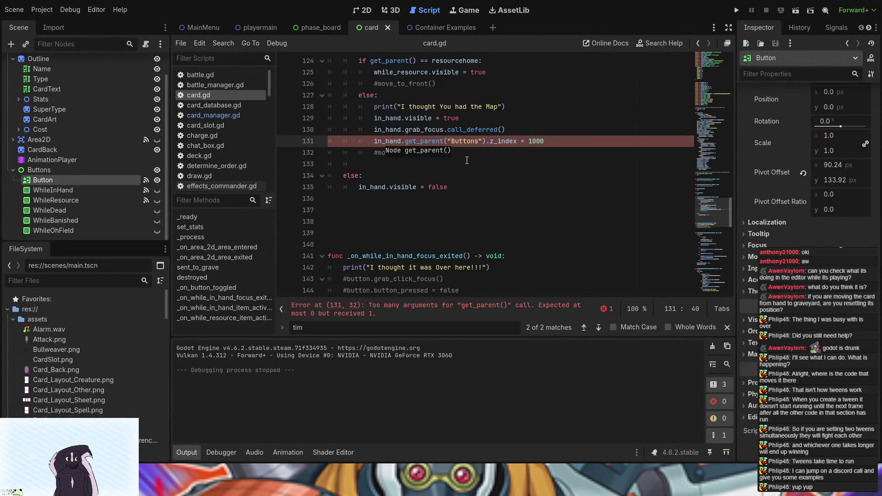
key(BackSpace)
key(BackSpace)
key(BackSpace)
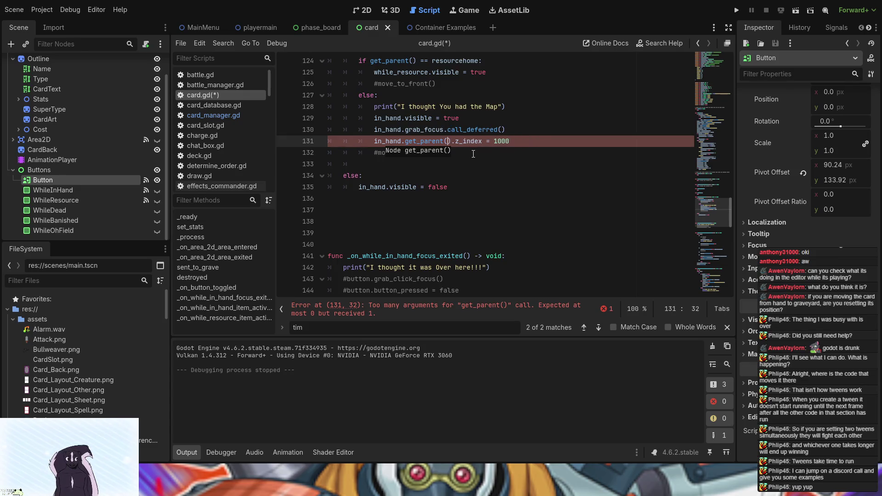
Test-run the game into Card Game Tests, open the first Adam card's action menu, then stop.
click(736, 11)
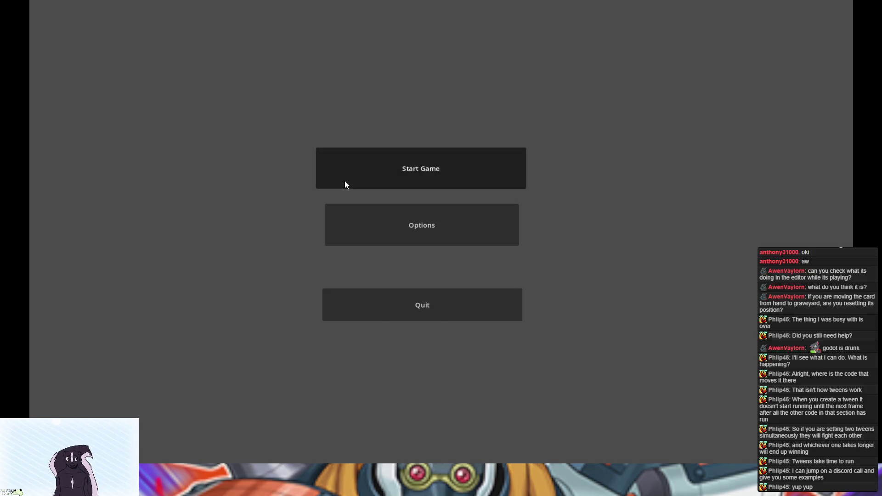
click(346, 183)
click(344, 238)
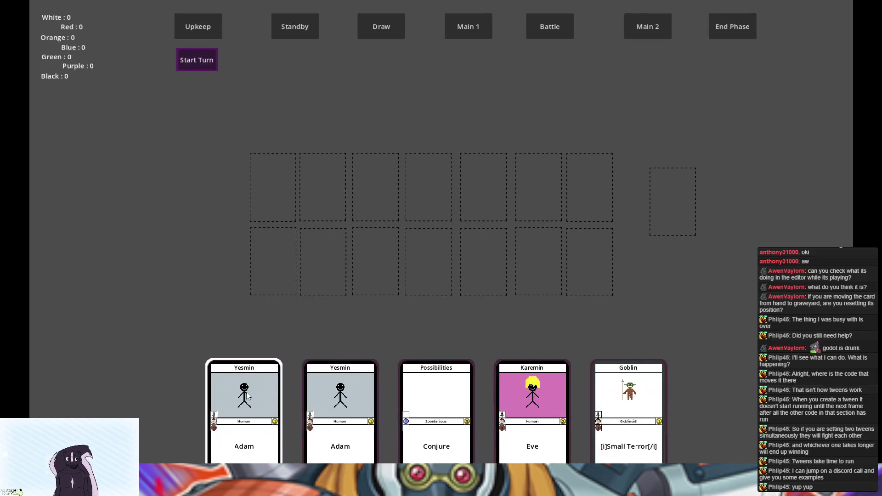
click(248, 396)
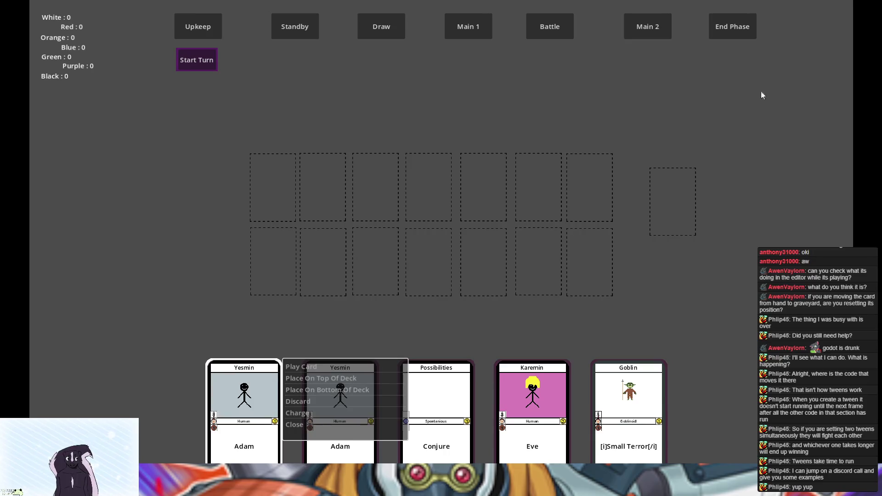
key(F8)
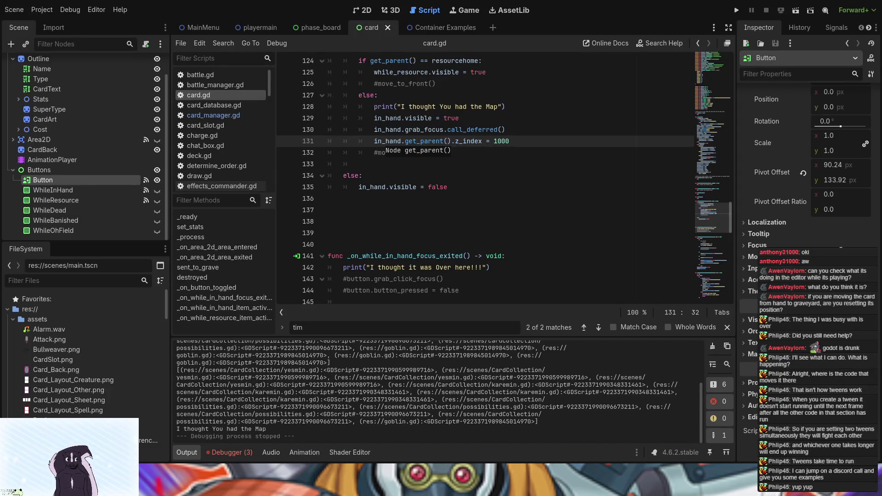
Change WhileInHand's Mouse > Behavior Recursive setting in the Inspector and relaunch the game.
click(52, 189)
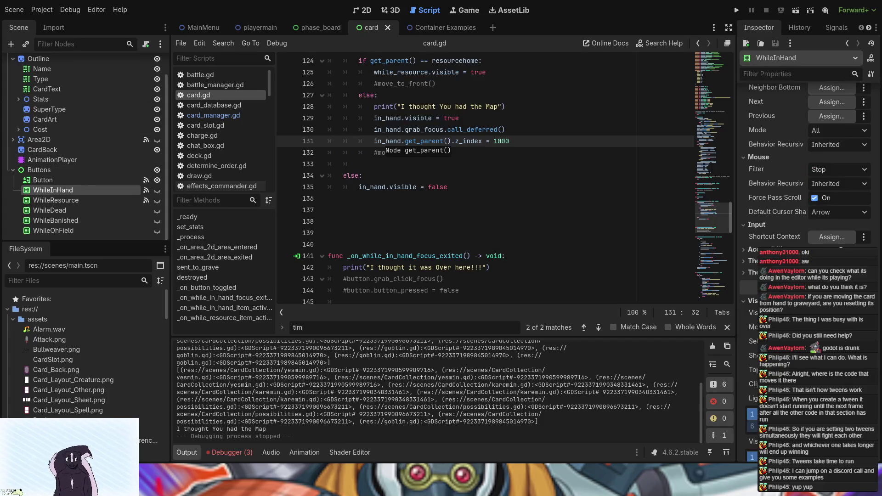
scroll(804, 183, down, 5)
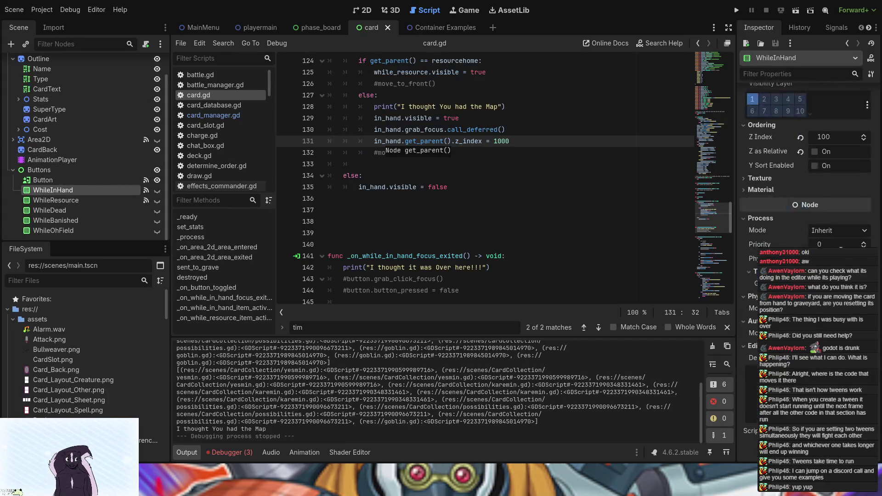
scroll(841, 248, up, 5)
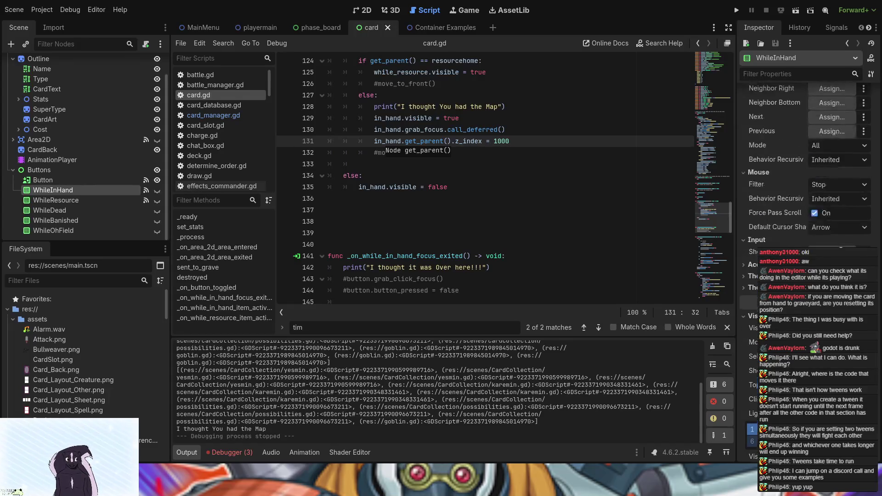
scroll(804, 184, up, 10)
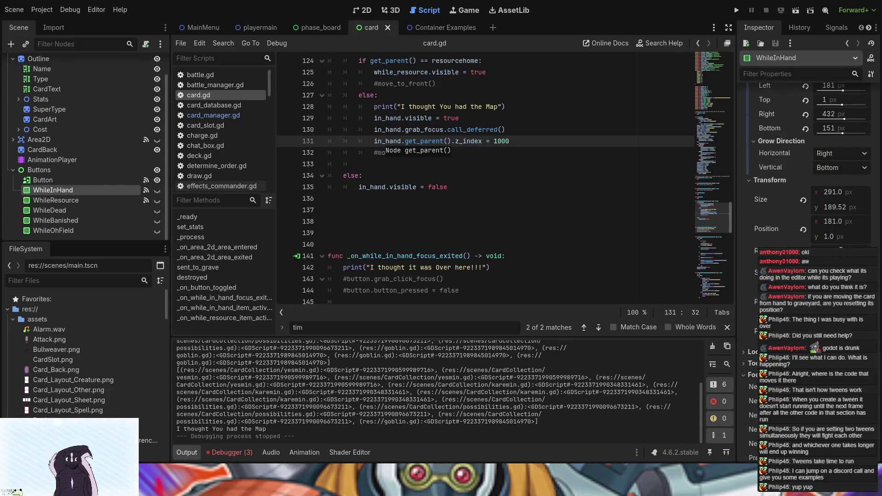
scroll(804, 161, up, 10)
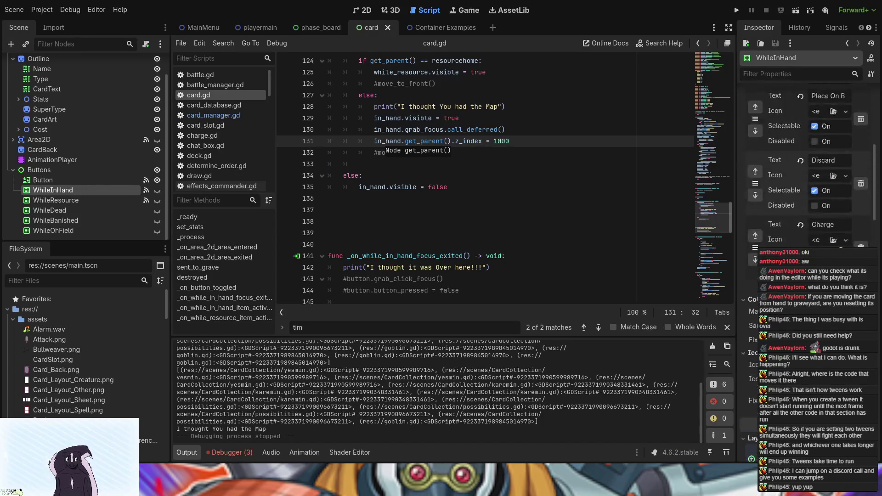
scroll(805, 160, down, 8)
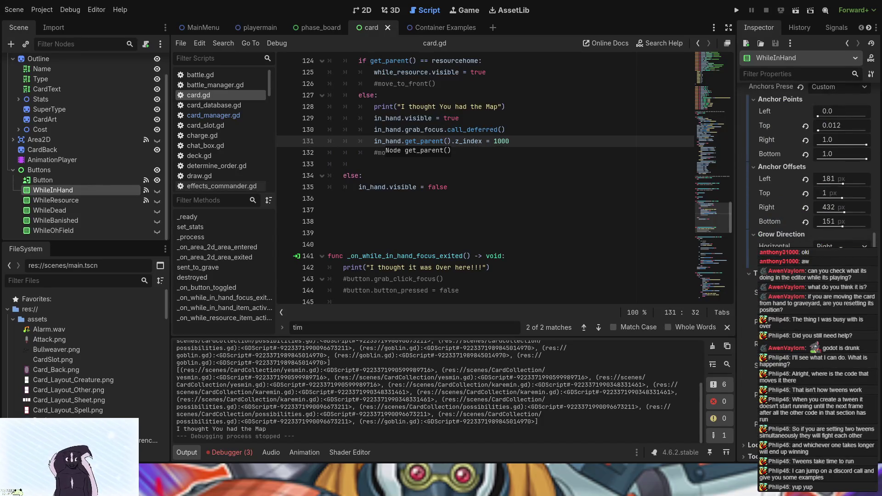
scroll(804, 161, down, 10)
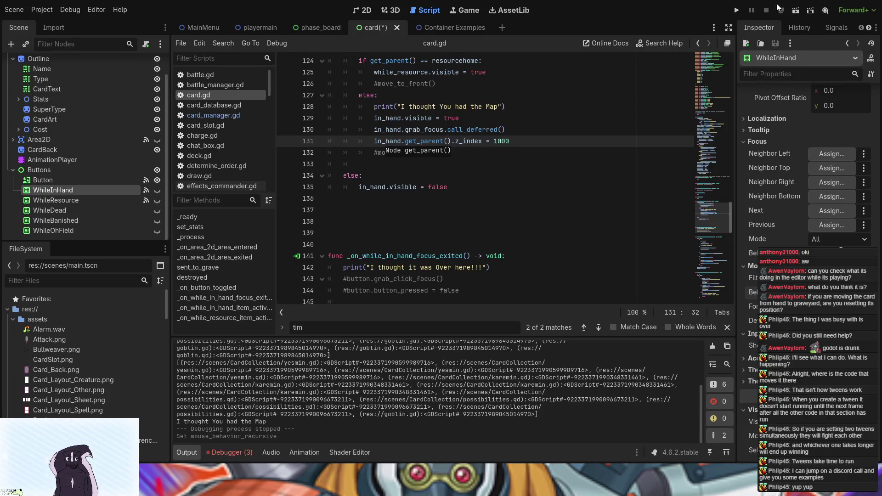
click(739, 11)
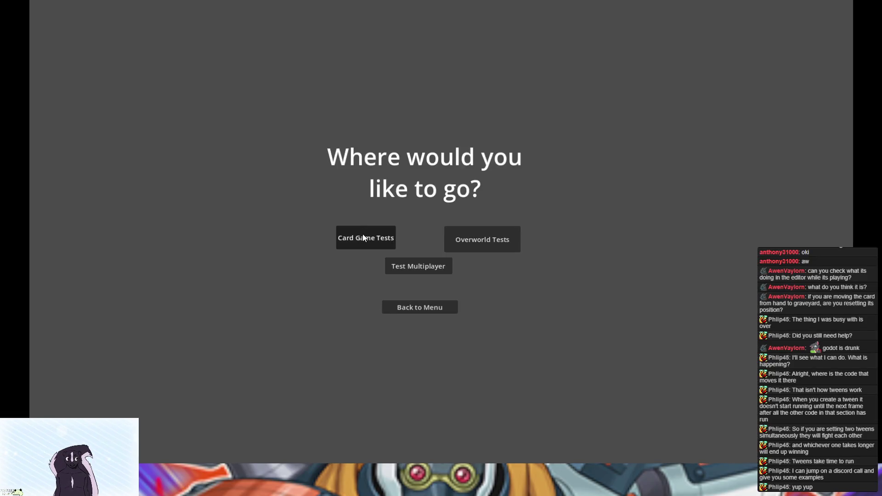
Rerun into Card Game Tests and check the Adam card's action menu draws over Eve.
click(366, 237)
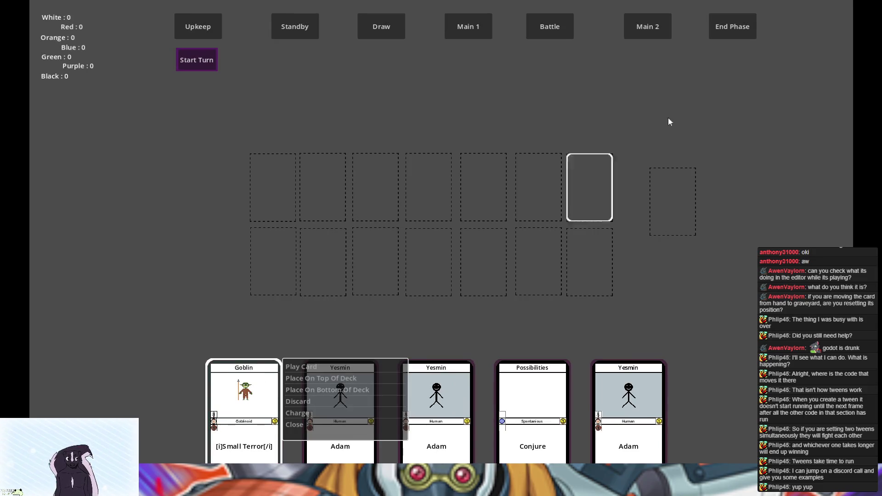
key(F8)
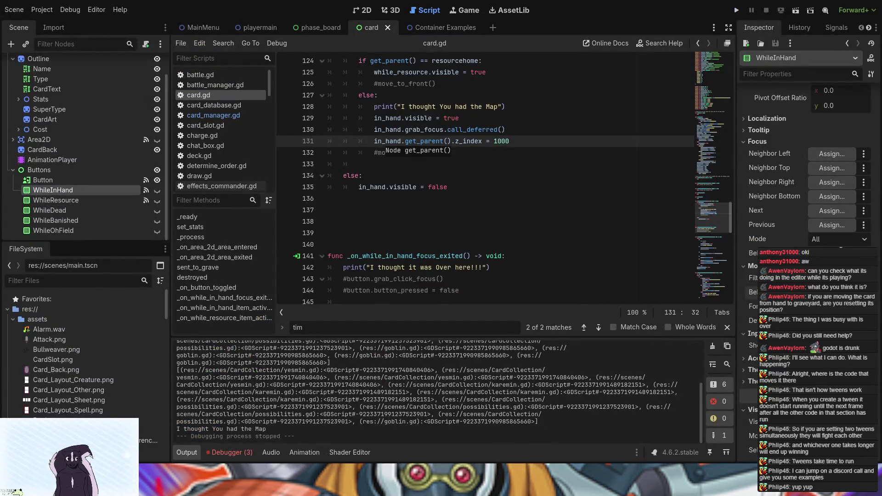
click(737, 10)
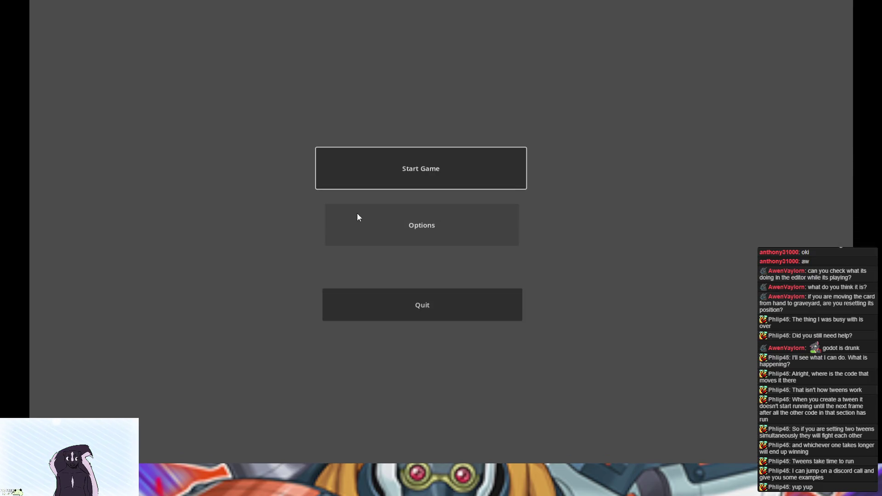
click(357, 214)
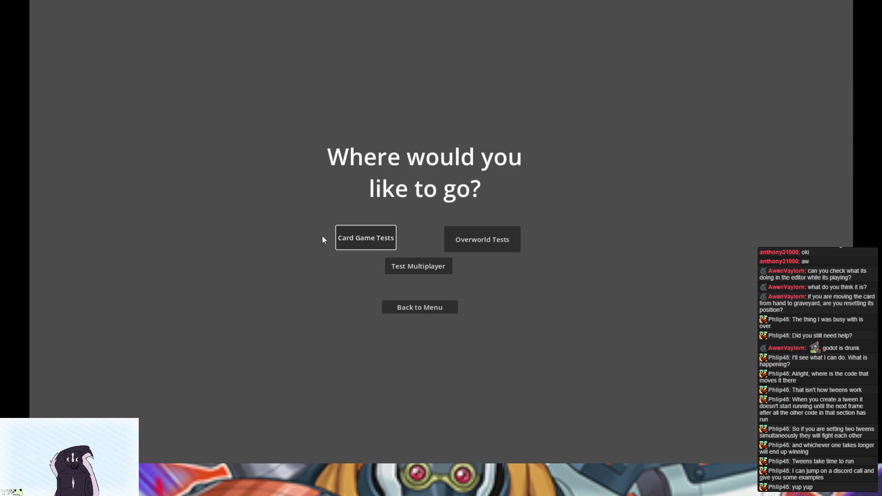
click(372, 244)
click(269, 403)
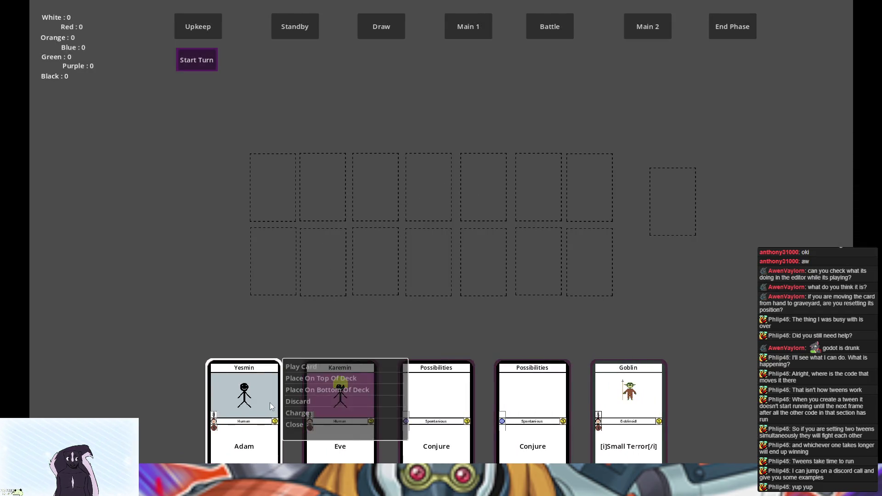
key(F8)
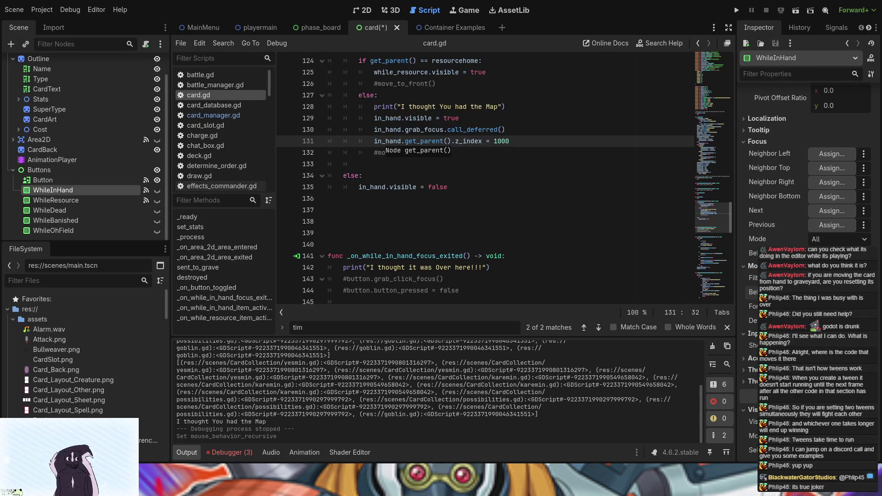
Inspect the Button node's Ordering settings, then select the WhileInHand node.
click(84, 179)
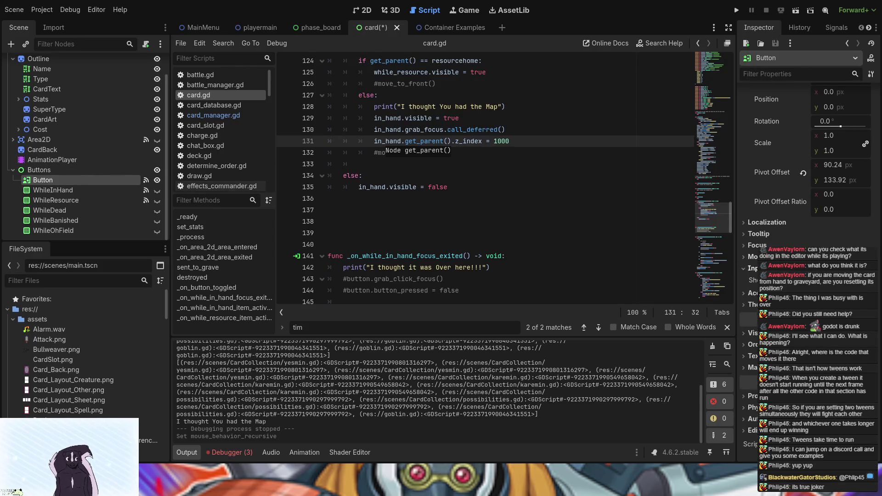
click(753, 331)
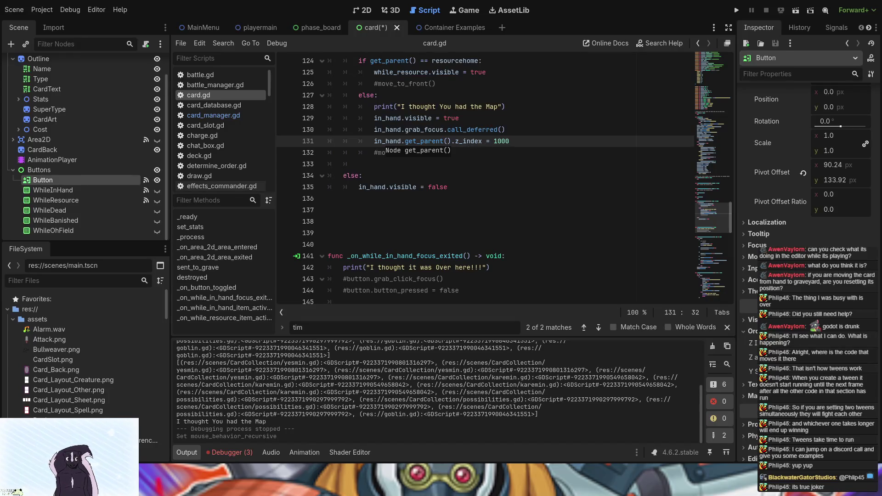
click(79, 192)
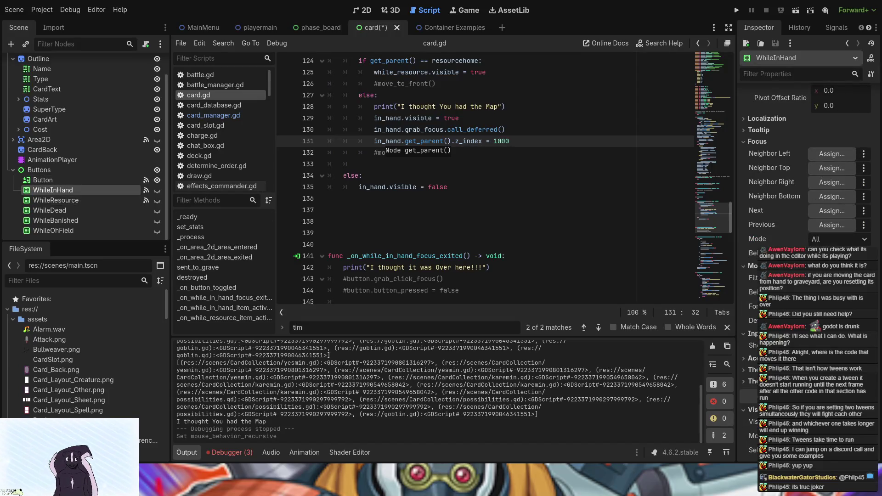
Collapse Visibility, toggle Ordering > Z as Relative on WhileInHand, then switch to the itch.io page.
scroll(804, 184, down, 5)
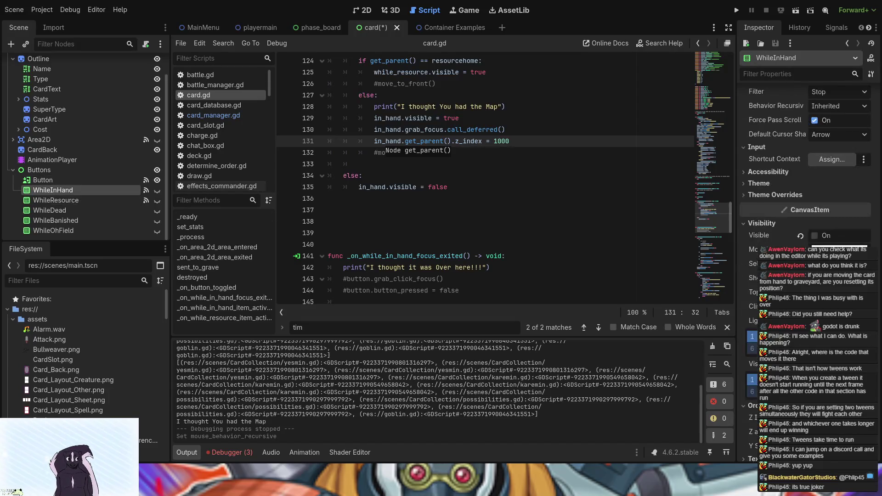
click(741, 224)
click(815, 261)
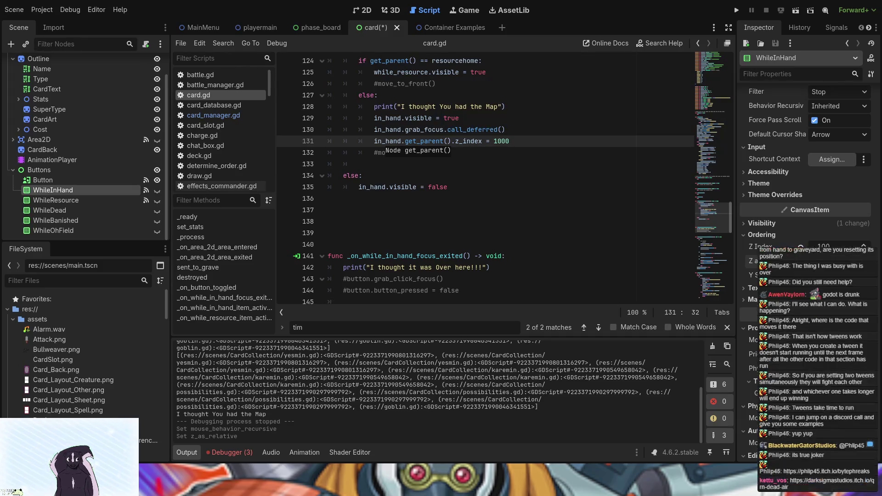
key(alt+Tab)
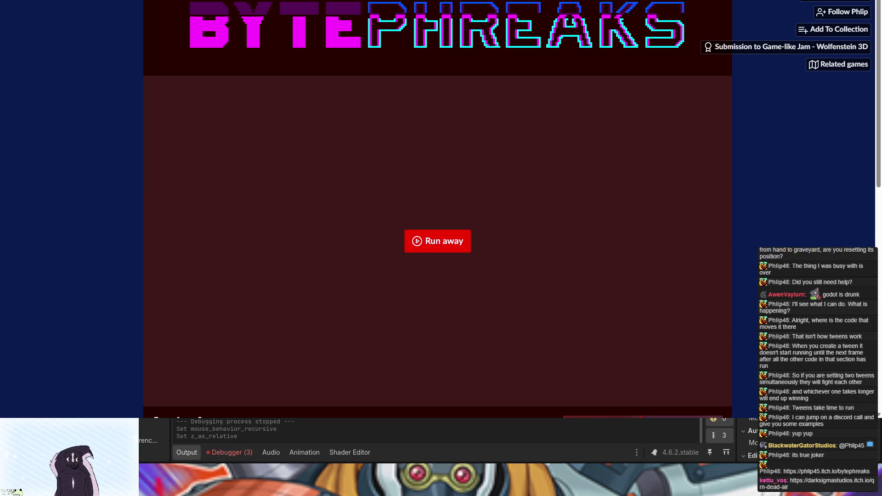
Launch the BytePhreaks web build on itch.io and start a new game with Play.
click(465, 235)
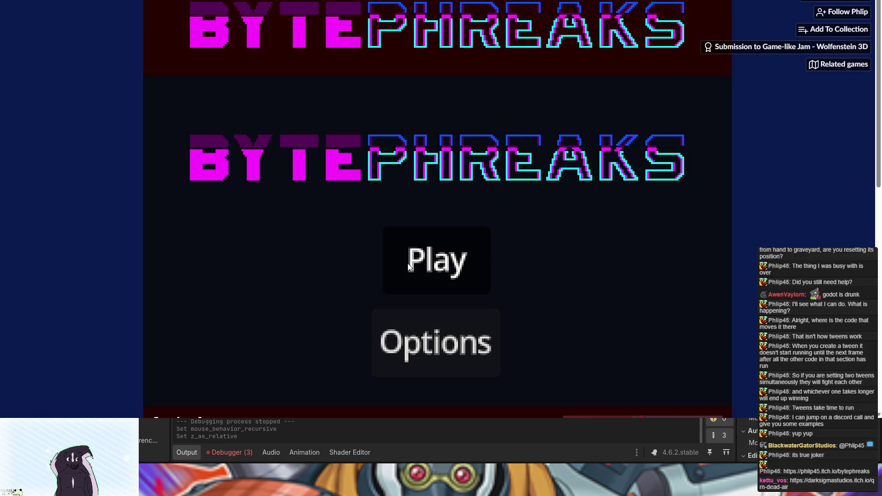
click(403, 268)
Advance through the level, shooting the red-wall target and the enemy near the E block.
key(w)
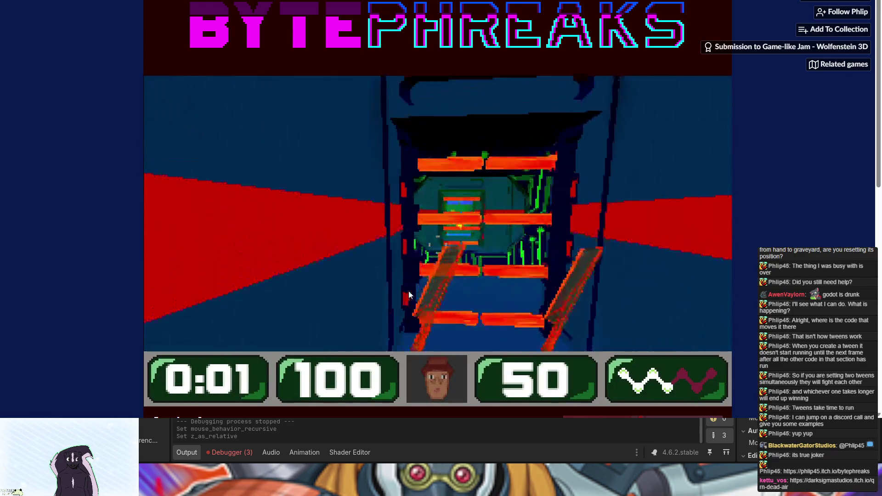
key(w)
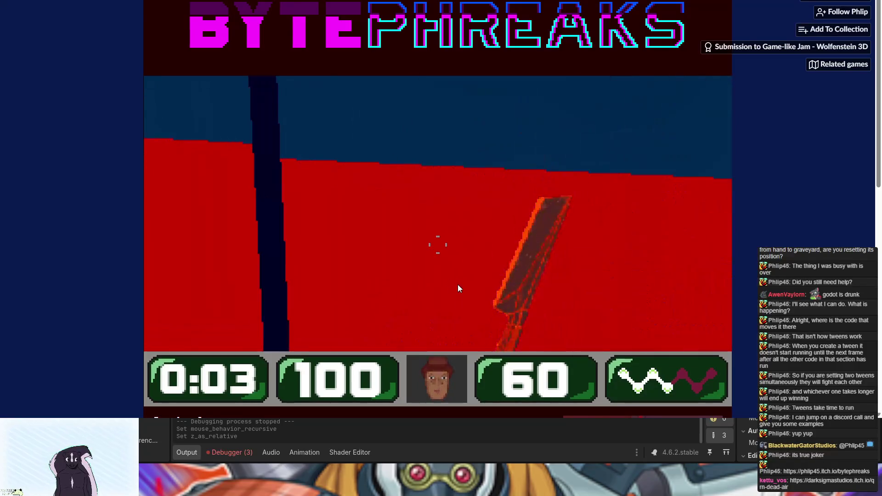
click(286, 240)
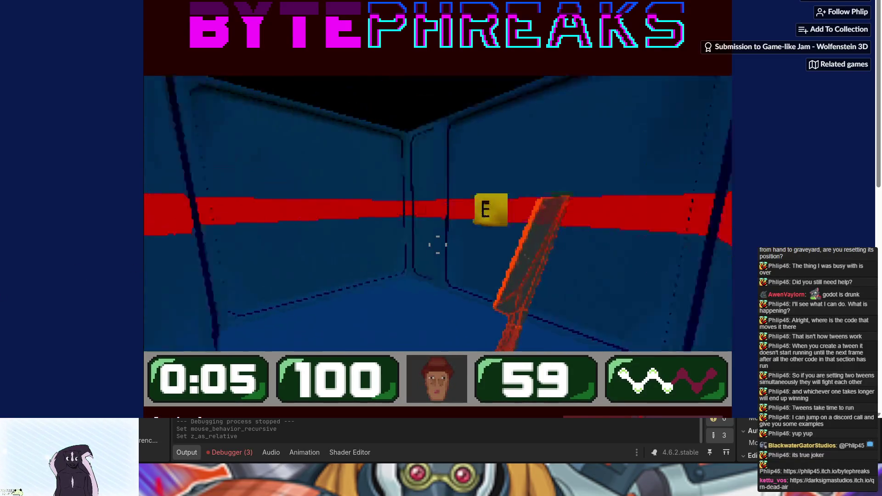
key(w)
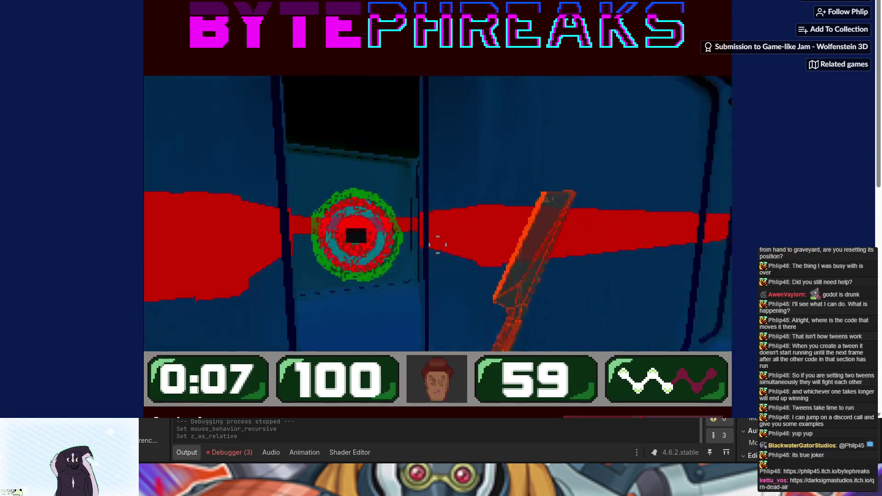
key(w)
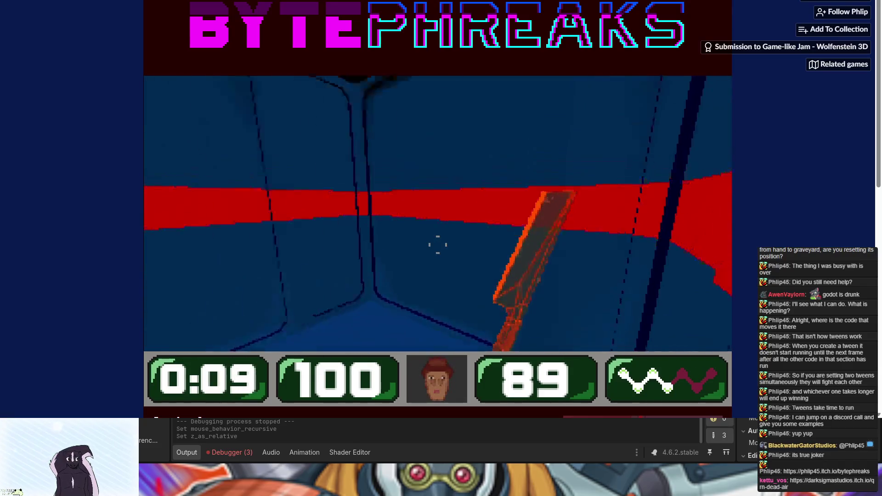
click(438, 244)
click(438, 244)
click(438, 245)
click(438, 245)
click(438, 244)
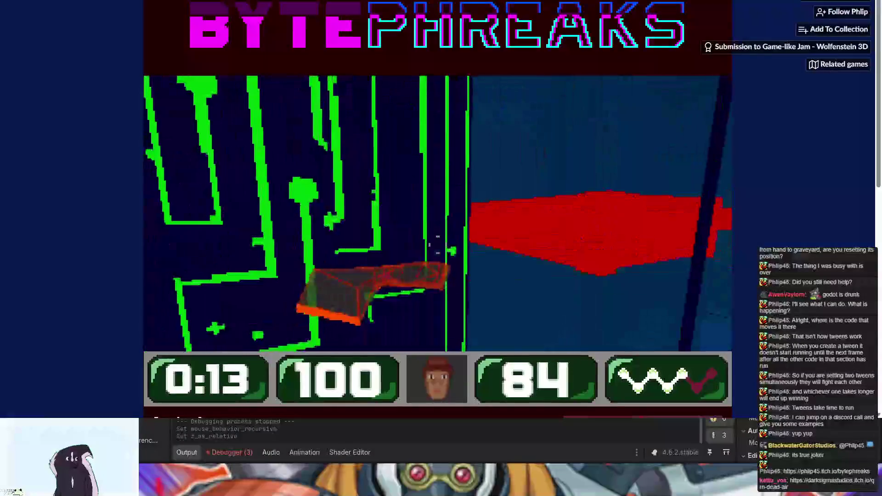
key(w)
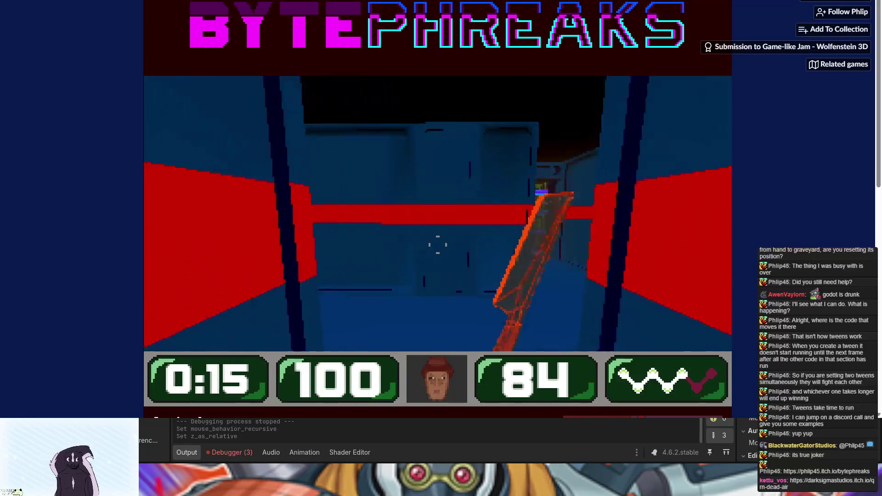
key(w)
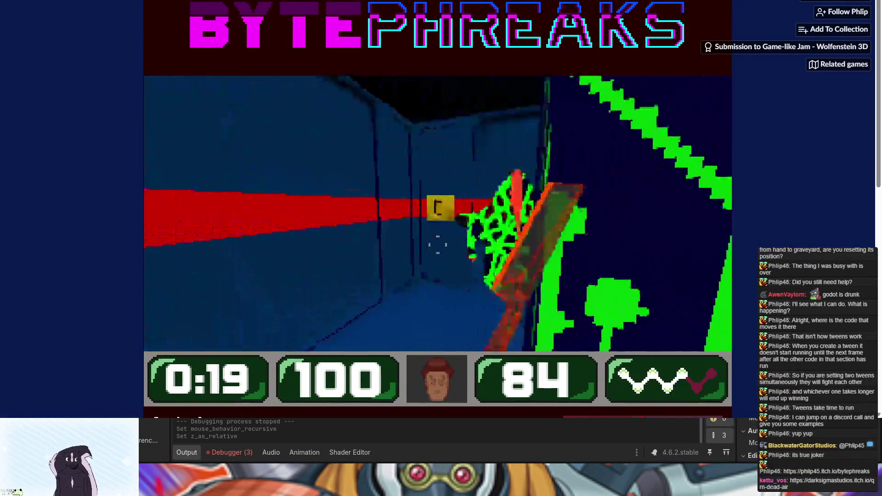
click(438, 244)
click(438, 244)
click(438, 244)
click(438, 245)
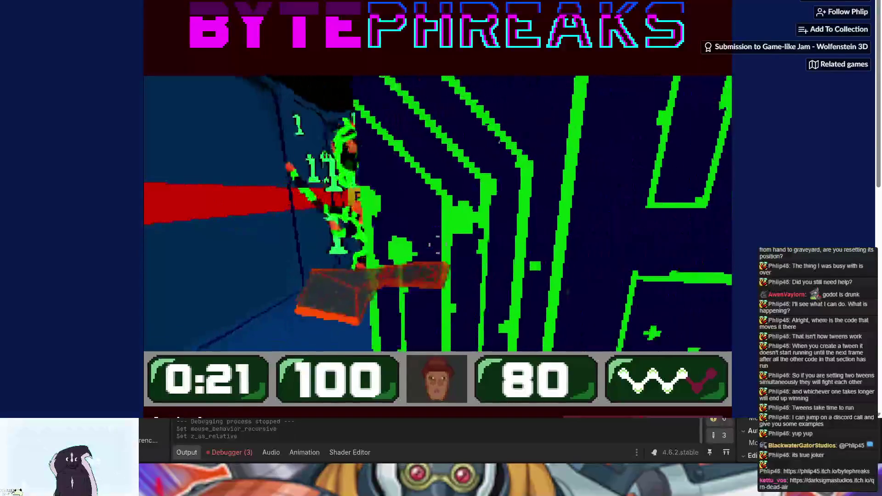
click(438, 244)
click(438, 244)
click(438, 244)
click(438, 245)
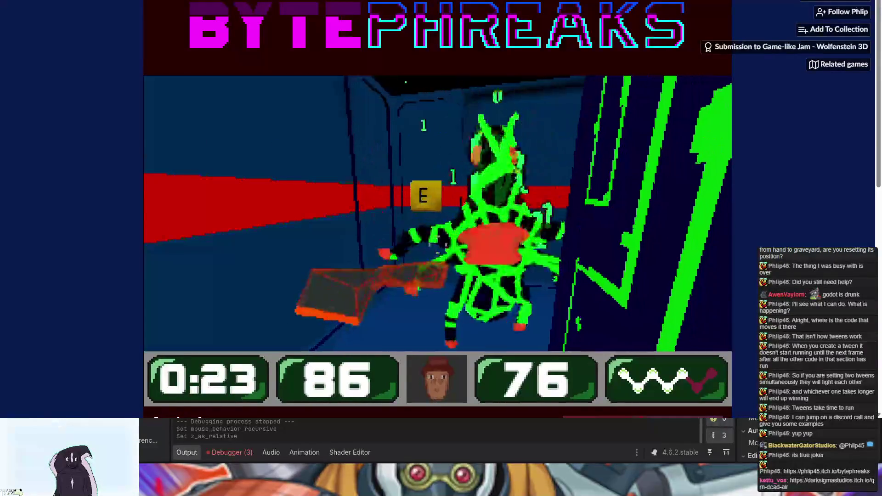
click(438, 244)
click(438, 245)
click(438, 244)
click(438, 245)
click(438, 245)
click(438, 244)
click(438, 244)
click(438, 245)
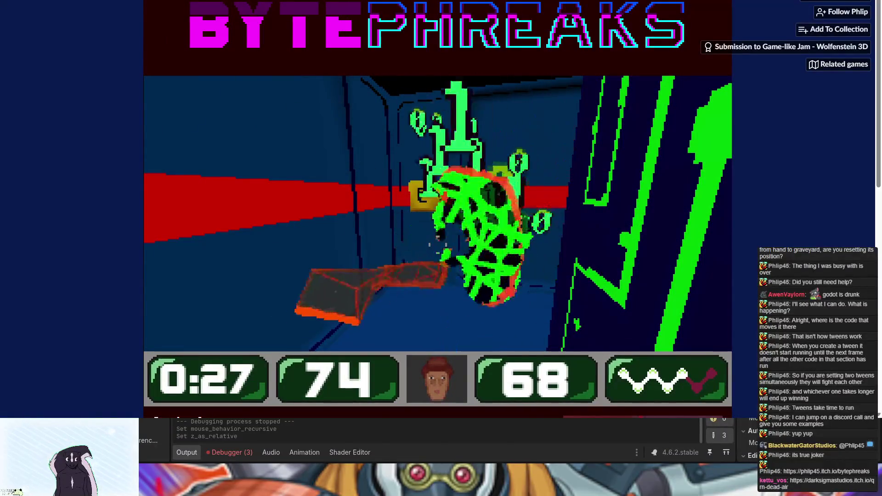
click(438, 245)
Walk past the E block into the enemy room and fire at the green enemies.
key(w)
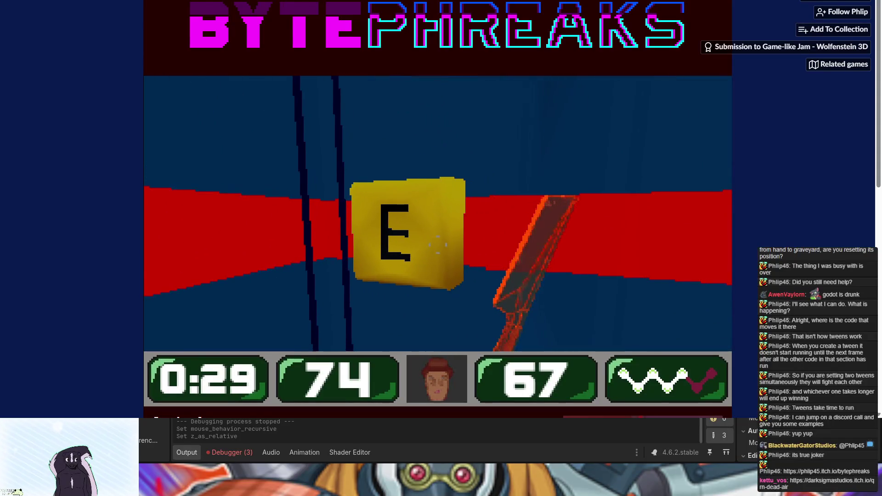
key(w)
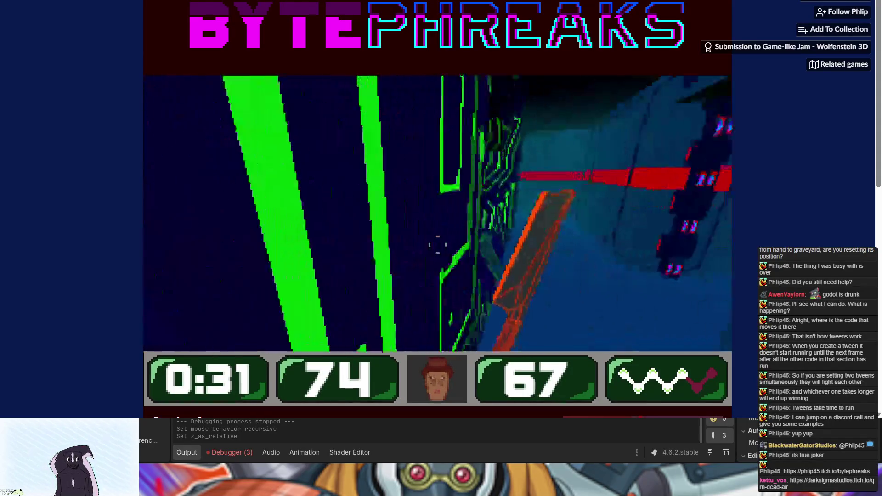
key(w)
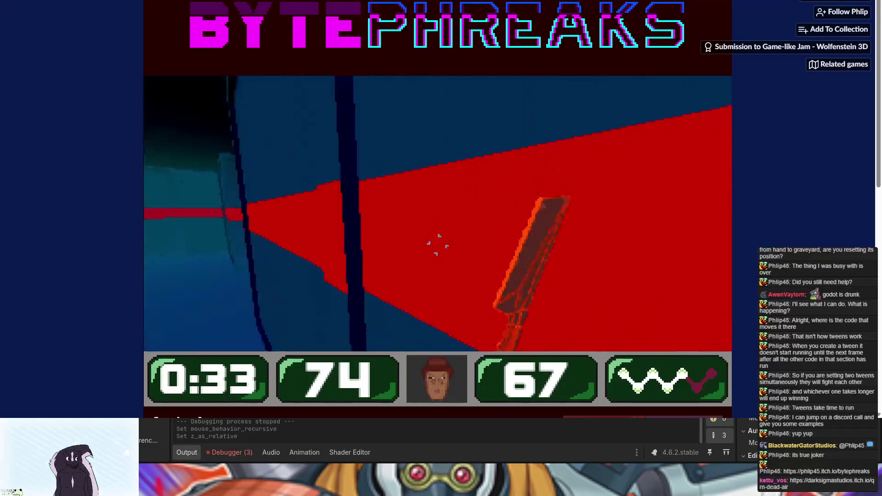
key(w)
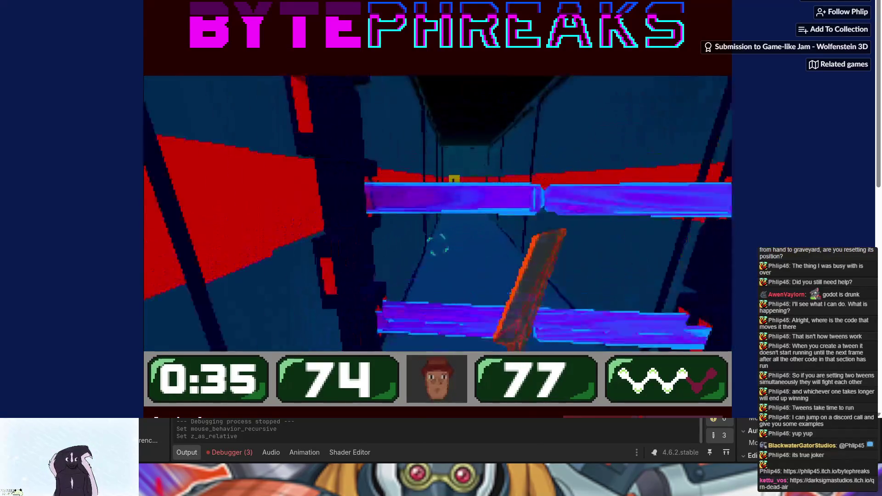
key(w)
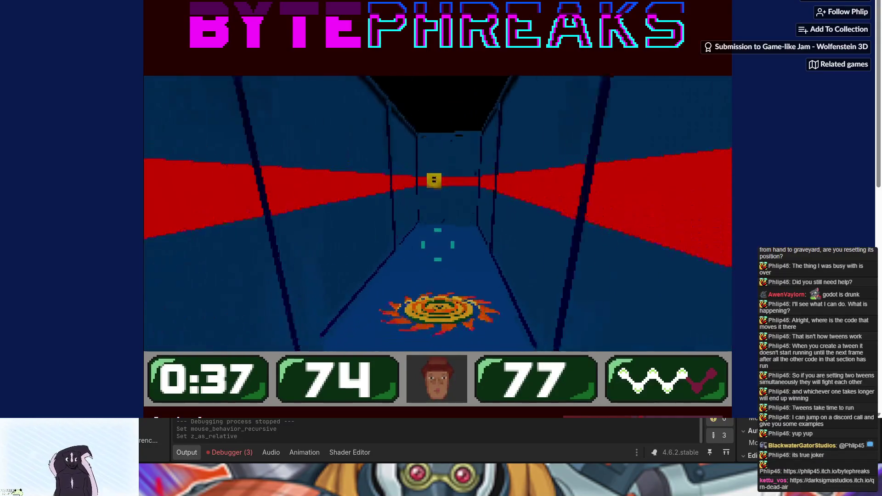
key(w)
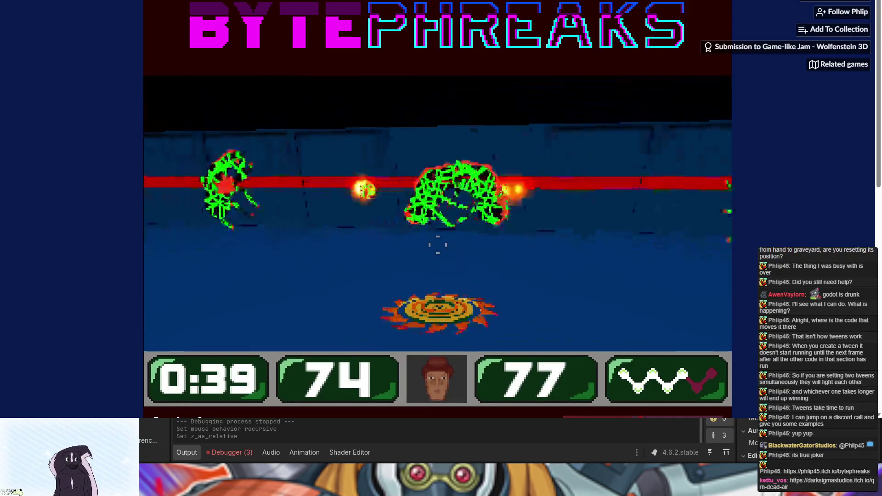
click(438, 245)
click(438, 245)
click(438, 245)
click(438, 245)
click(438, 245)
click(438, 245)
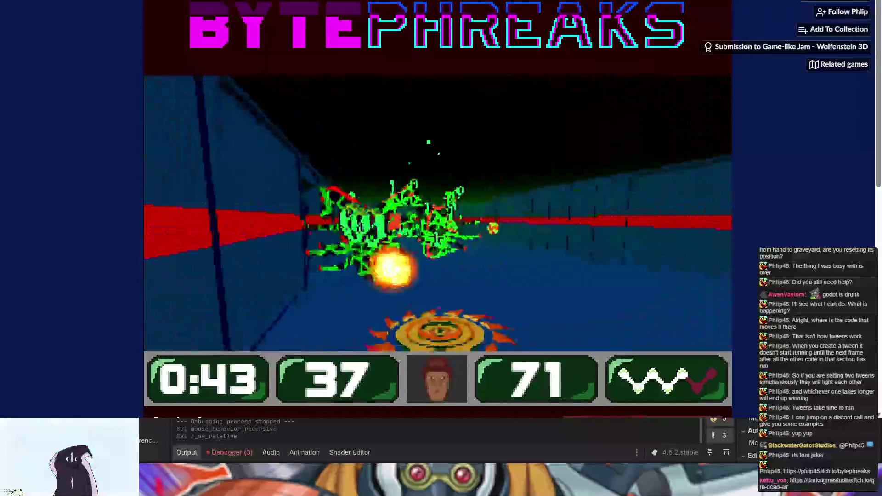
click(438, 245)
click(438, 245)
click(438, 245)
click(438, 245)
click(438, 245)
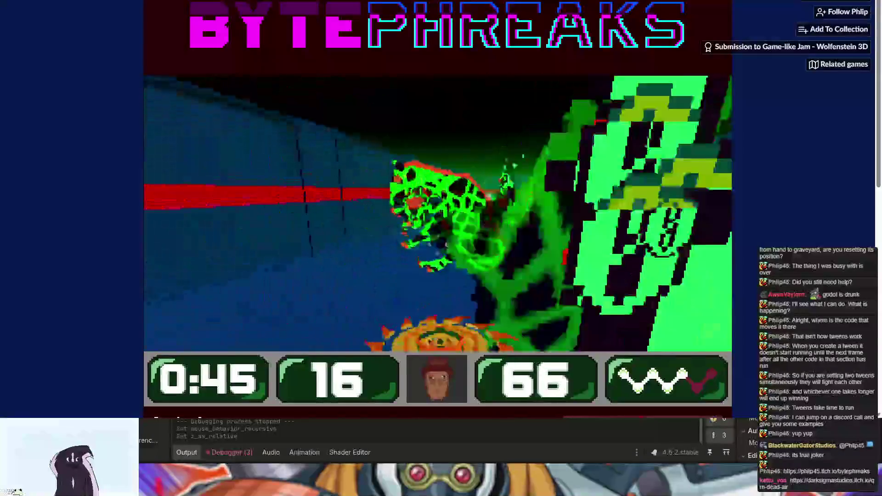
click(438, 245)
click(438, 245)
click(438, 245)
click(438, 245)
click(438, 245)
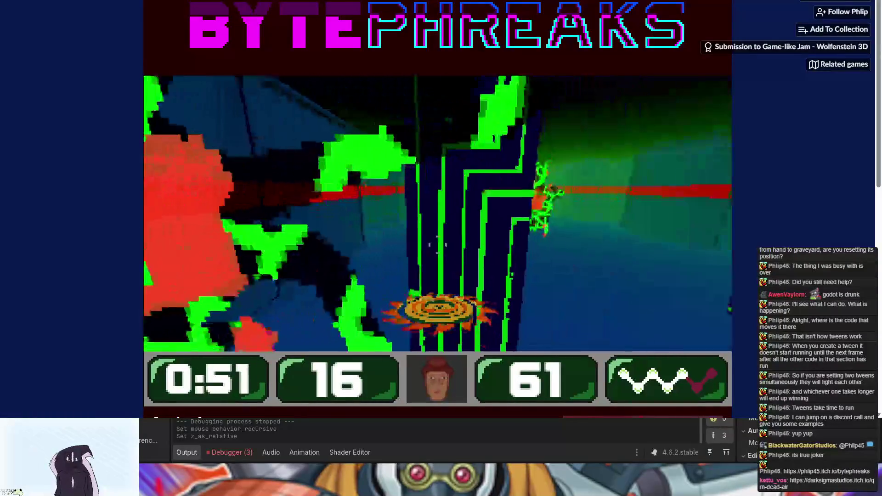
click(438, 245)
click(438, 245)
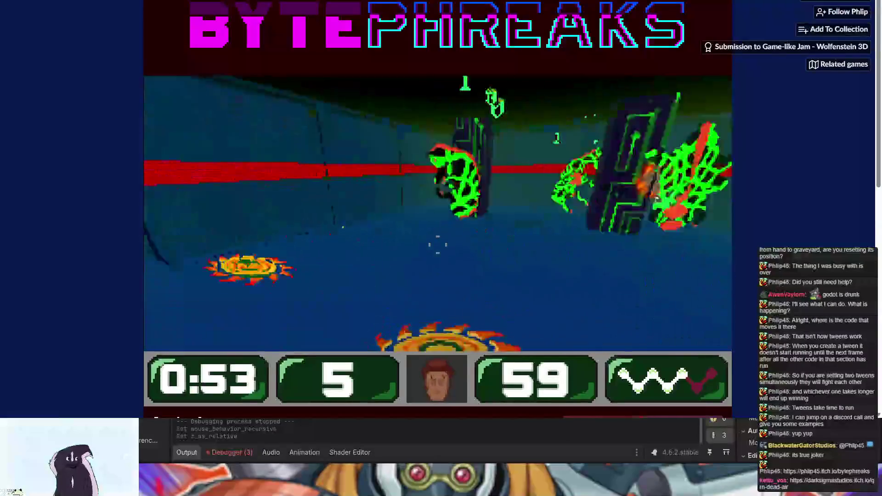
click(438, 245)
click(438, 245)
click(438, 245)
click(438, 245)
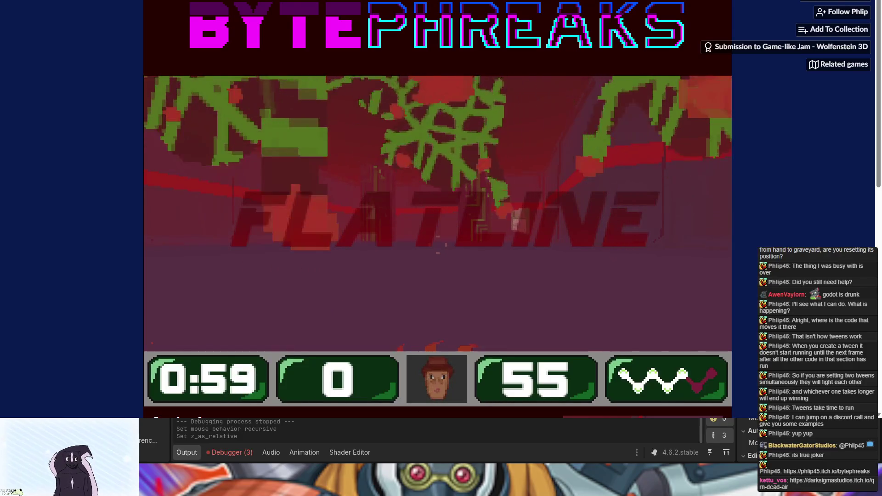
Respawn after the FLATLINE death screen and destroy the red and green ring enemy.
click(438, 245)
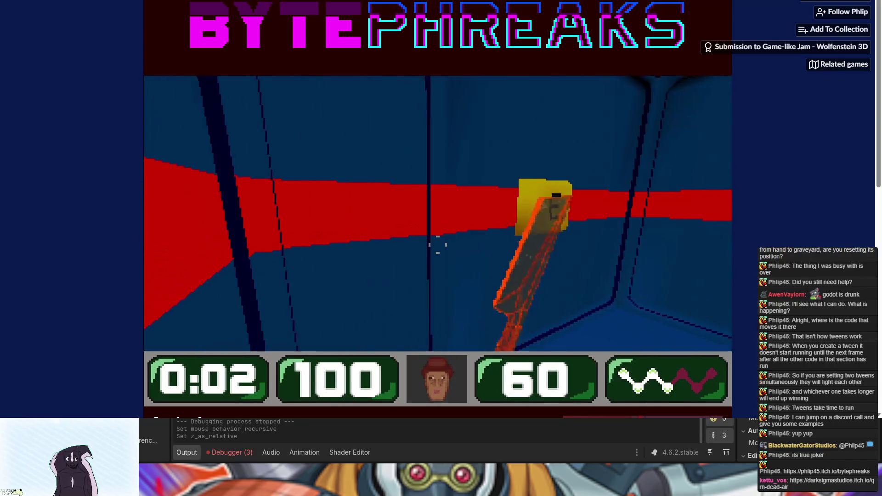
key(w)
key(w)
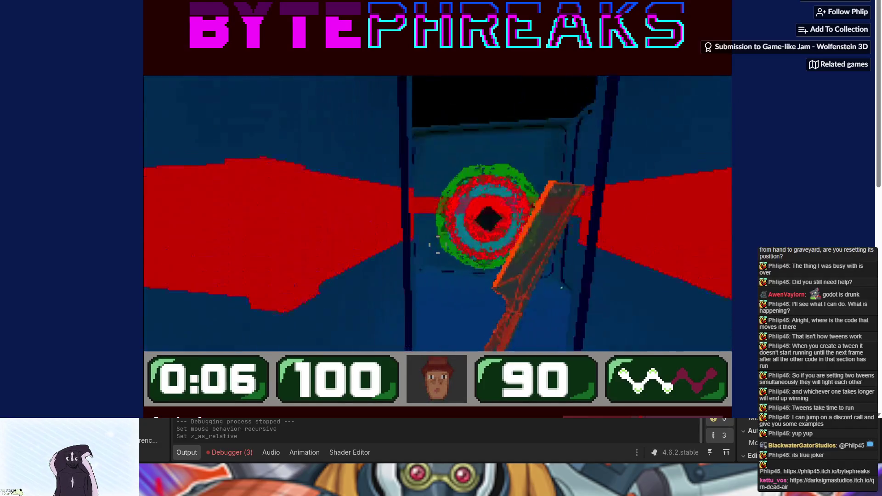
click(438, 244)
click(438, 244)
click(438, 244)
click(438, 244)
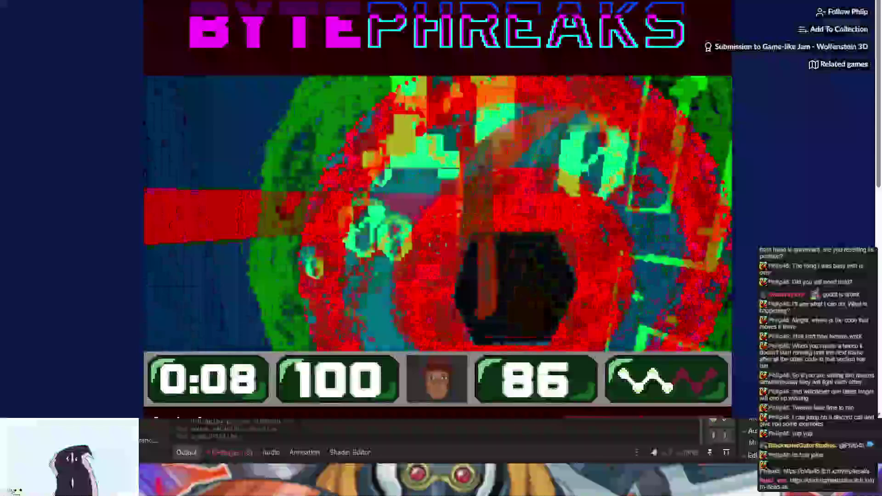
click(438, 245)
key(w)
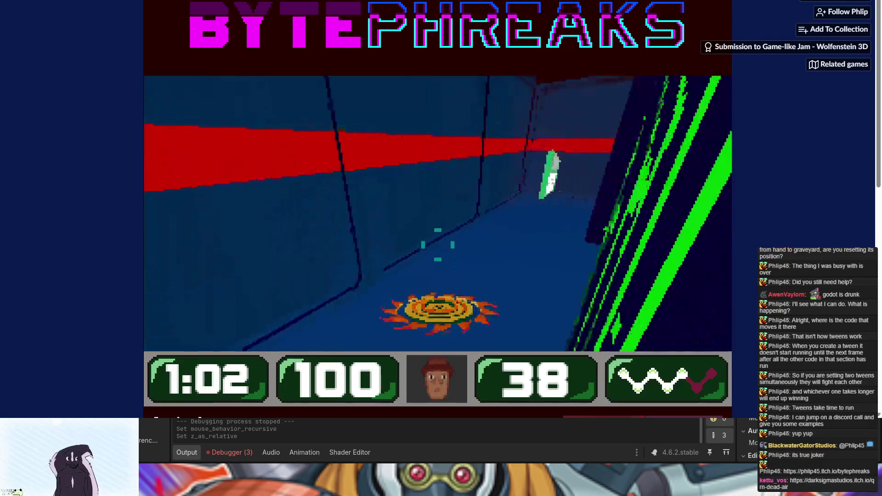
Fight down the corridor, shooting the ring enemies, the fireball thrower and distant green enemies.
click(438, 246)
click(438, 246)
click(438, 247)
click(438, 247)
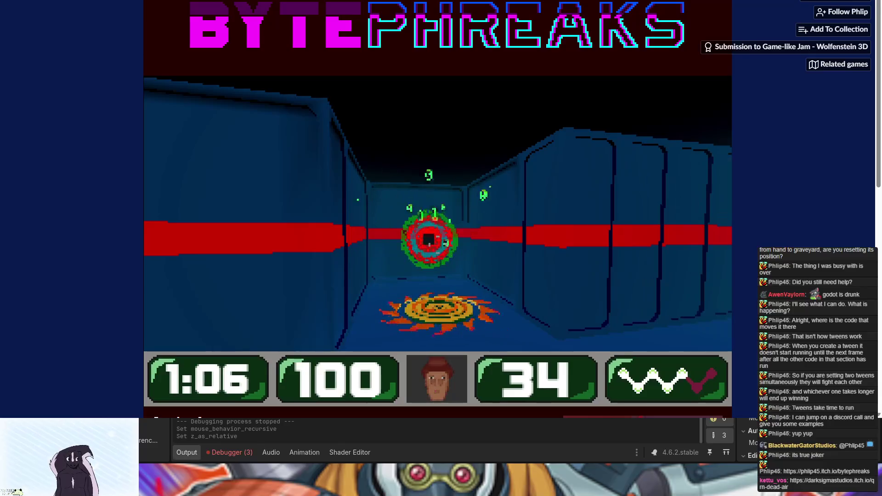
click(438, 247)
click(438, 247)
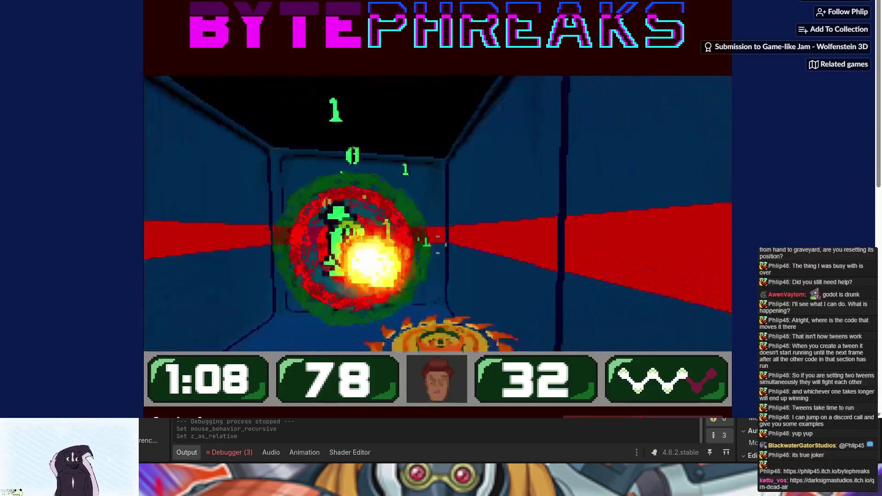
click(438, 247)
click(438, 246)
click(438, 247)
click(438, 247)
click(438, 247)
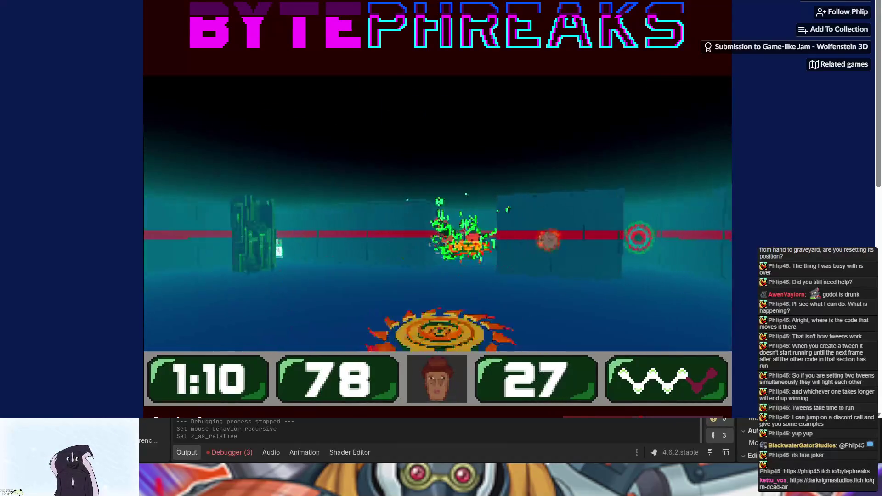
click(438, 247)
click(438, 246)
click(438, 246)
click(438, 247)
click(438, 247)
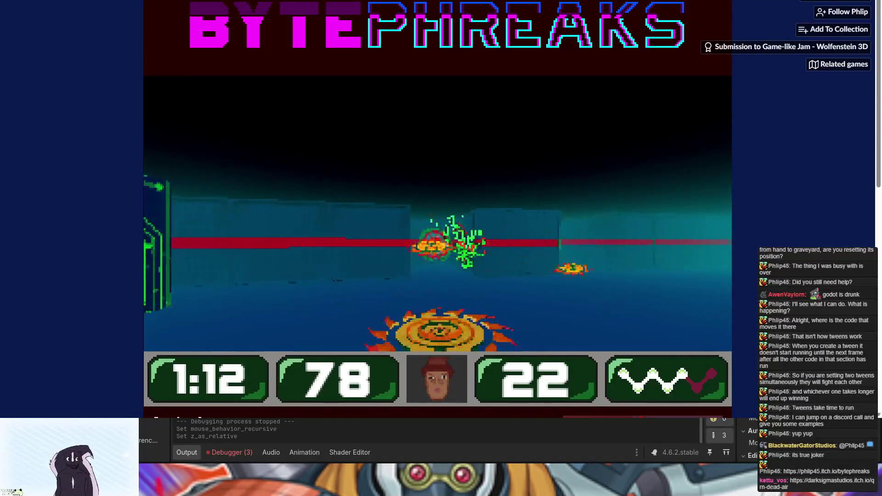
click(438, 247)
click(438, 247)
click(438, 247)
click(438, 247)
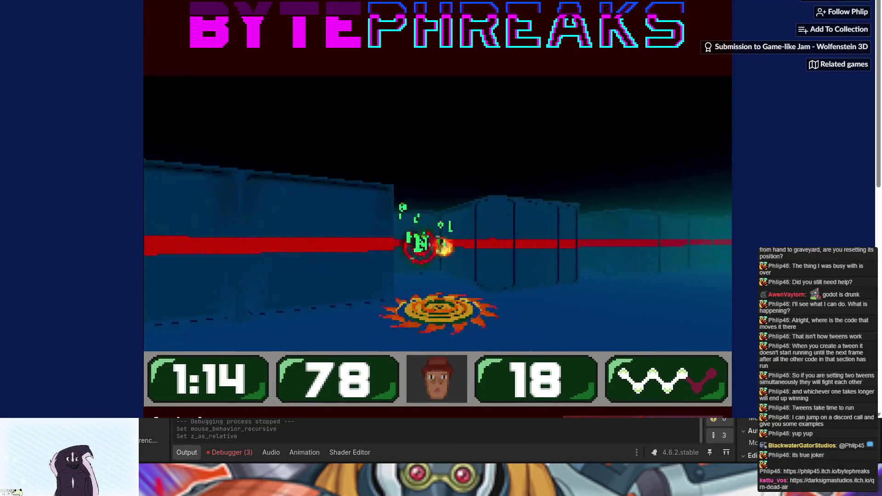
click(438, 247)
click(438, 247)
click(438, 247)
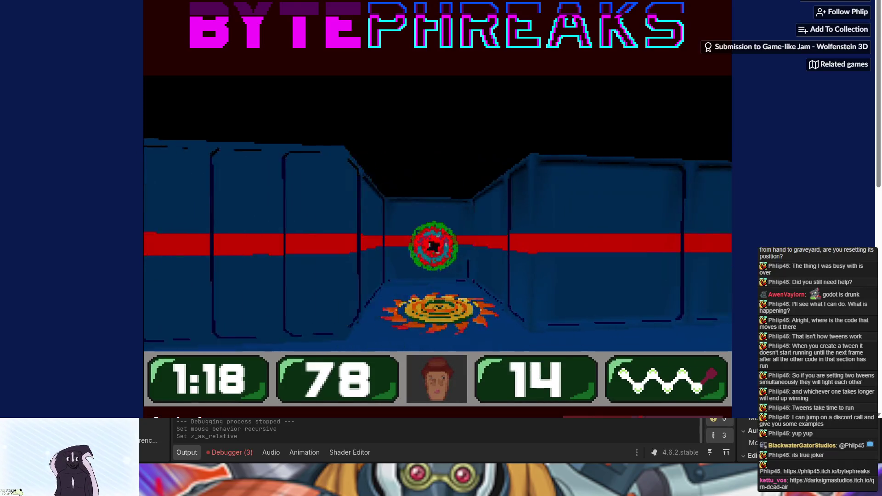
click(438, 247)
click(438, 246)
click(438, 247)
click(438, 246)
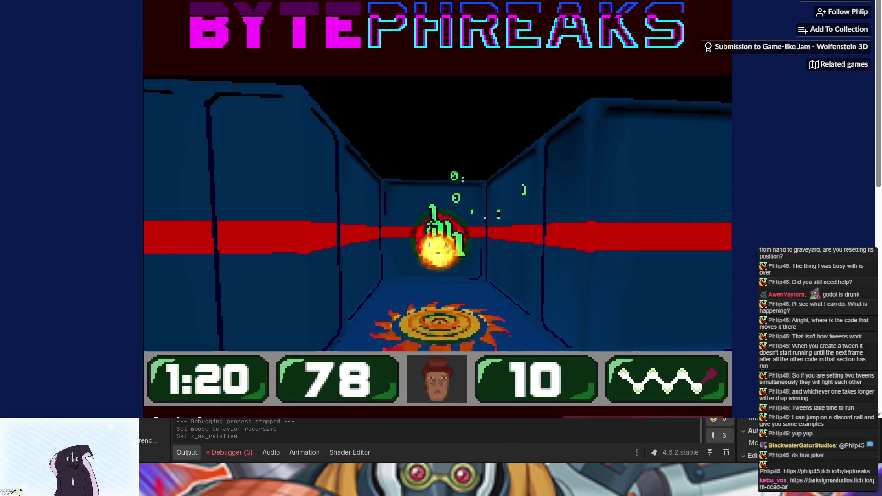
click(438, 246)
click(438, 252)
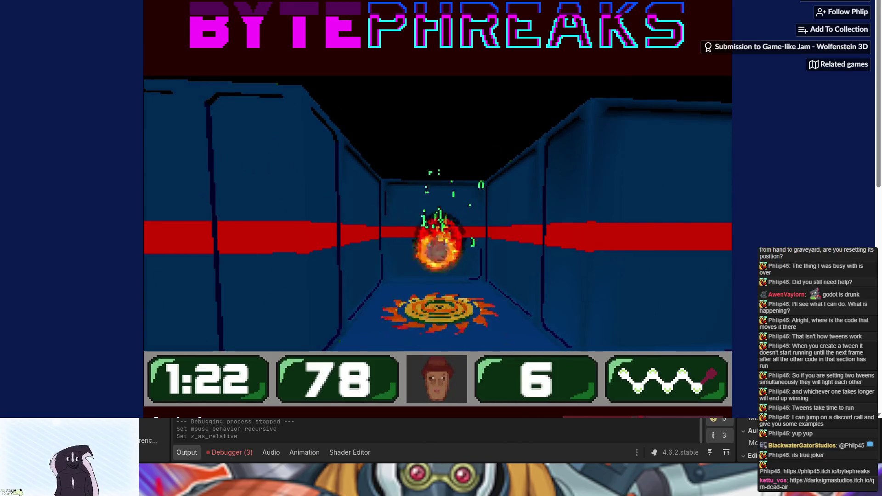
click(438, 247)
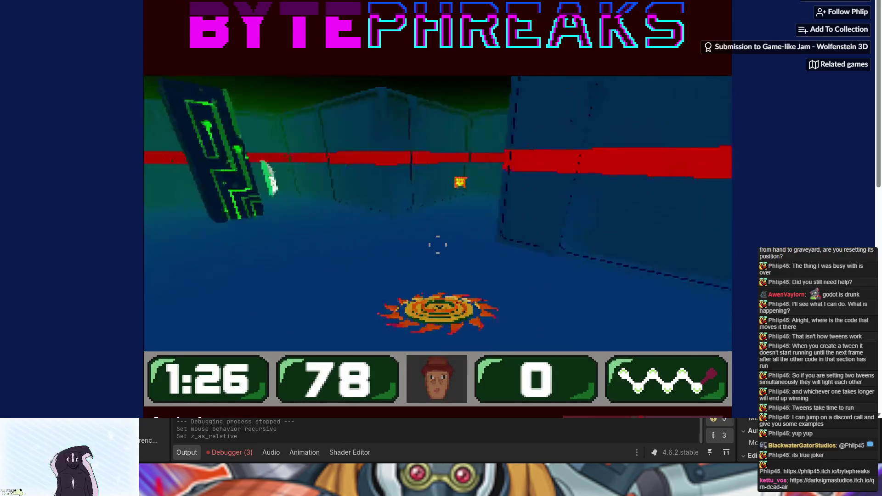
Restock ammo, destroy the last target to open the exit, pass the portal, and shoot onward.
key(w)
key(w)
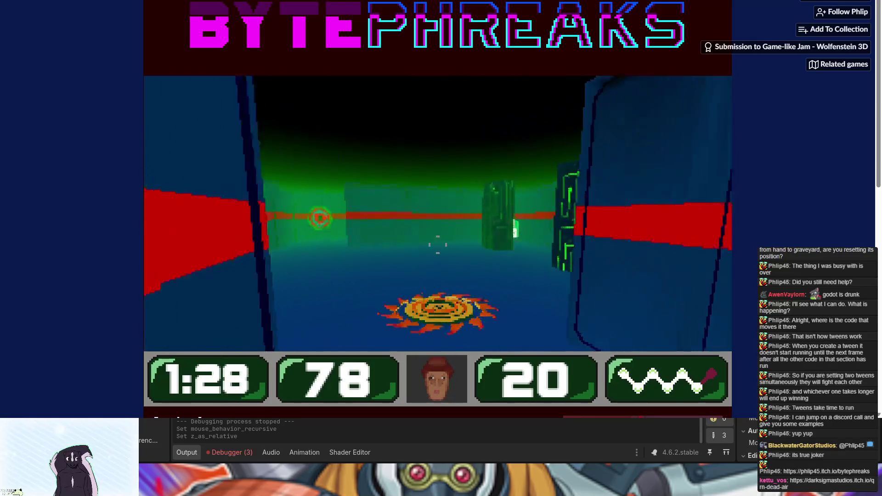
click(438, 247)
click(438, 247)
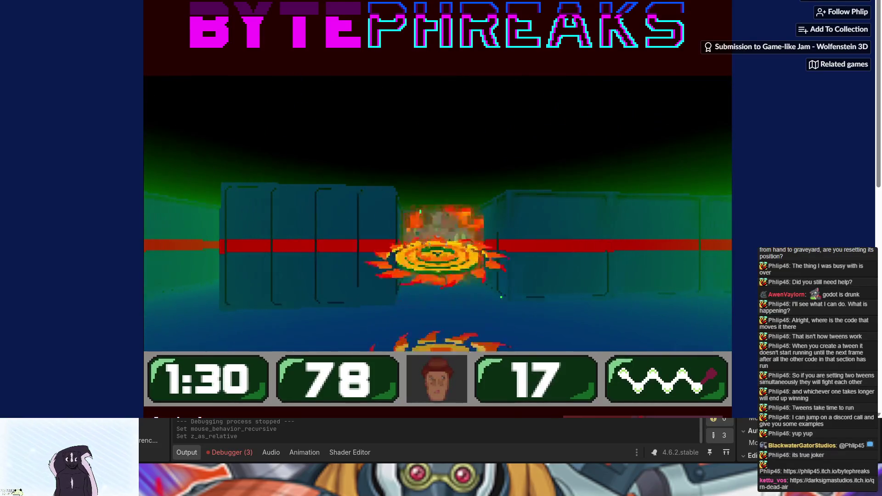
click(438, 245)
click(438, 245)
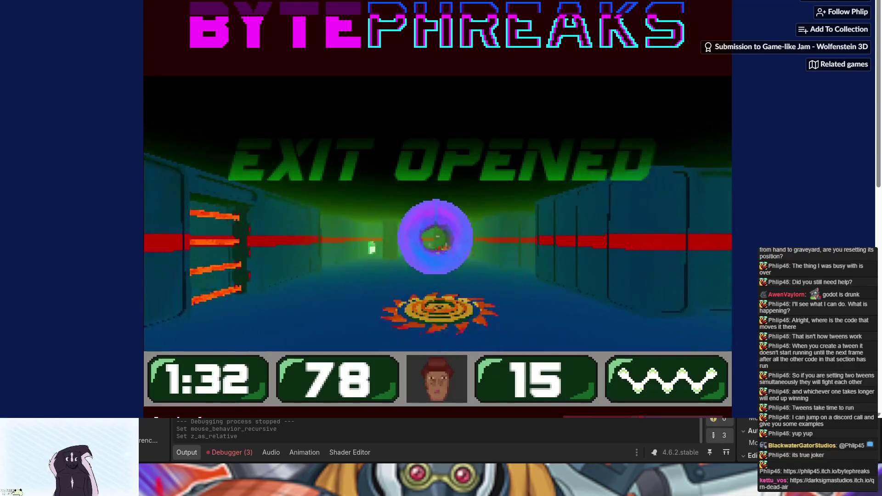
key(w)
key(w)
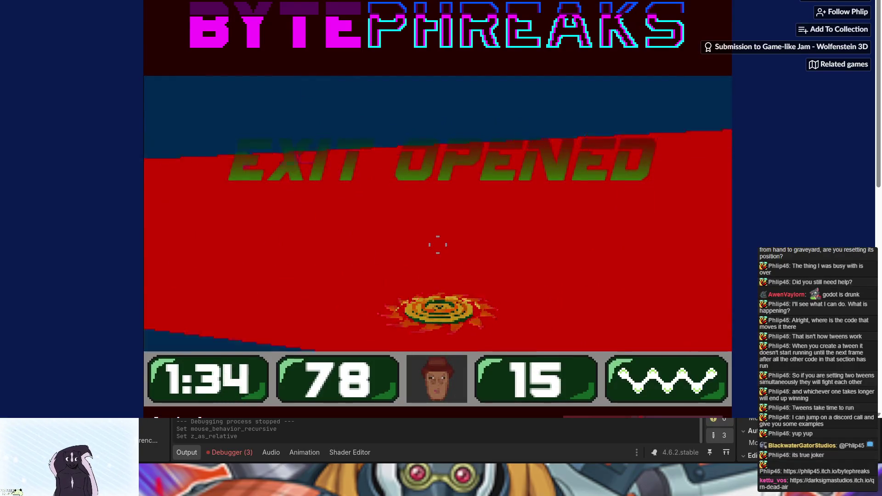
key(w)
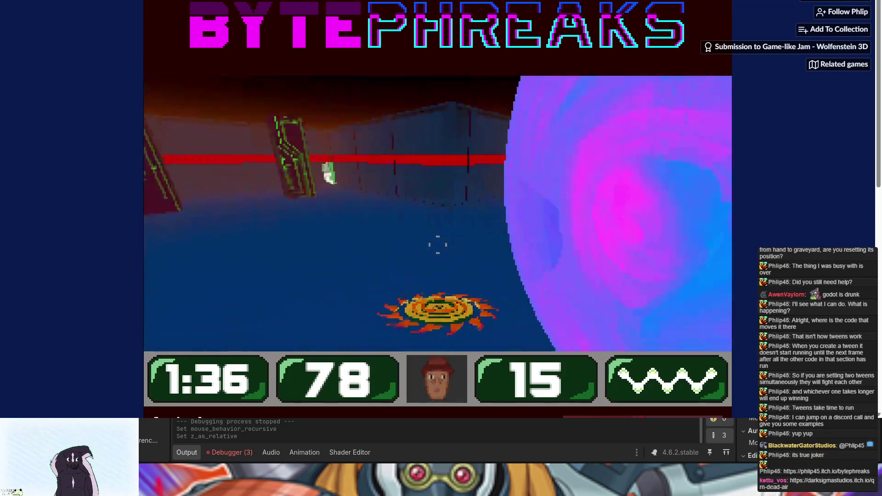
key(w)
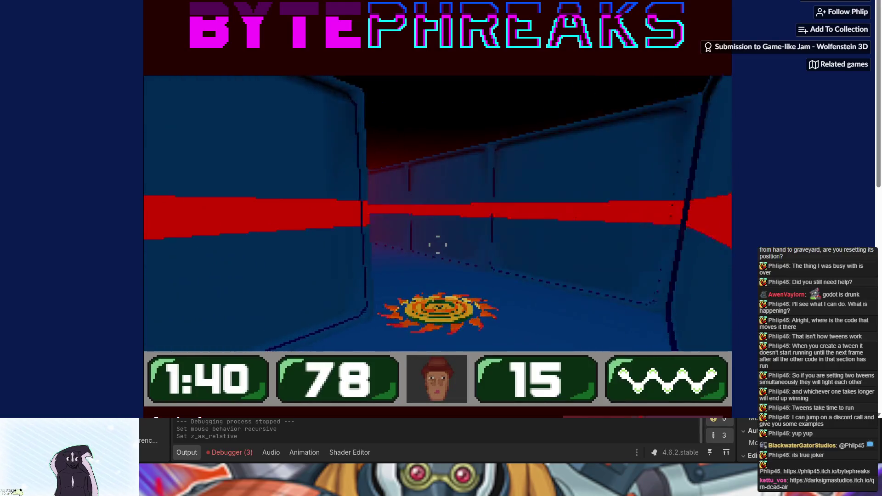
click(437, 245)
click(438, 245)
click(437, 245)
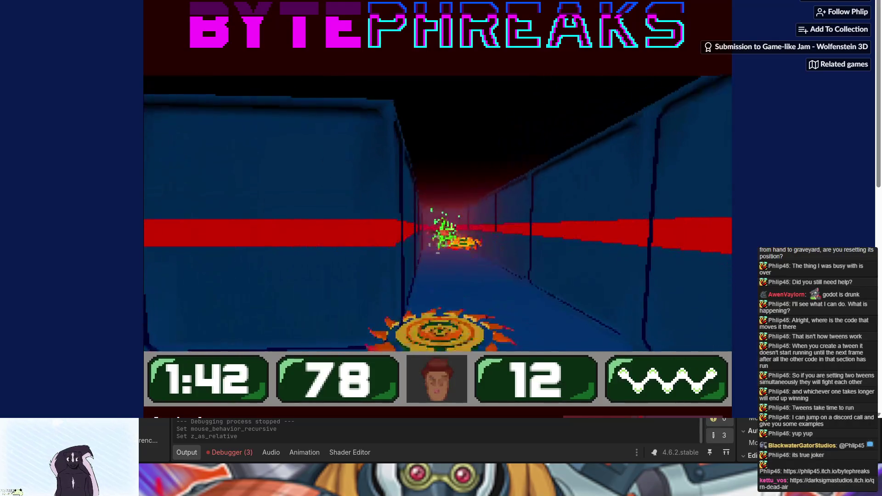
click(437, 244)
click(437, 244)
click(438, 245)
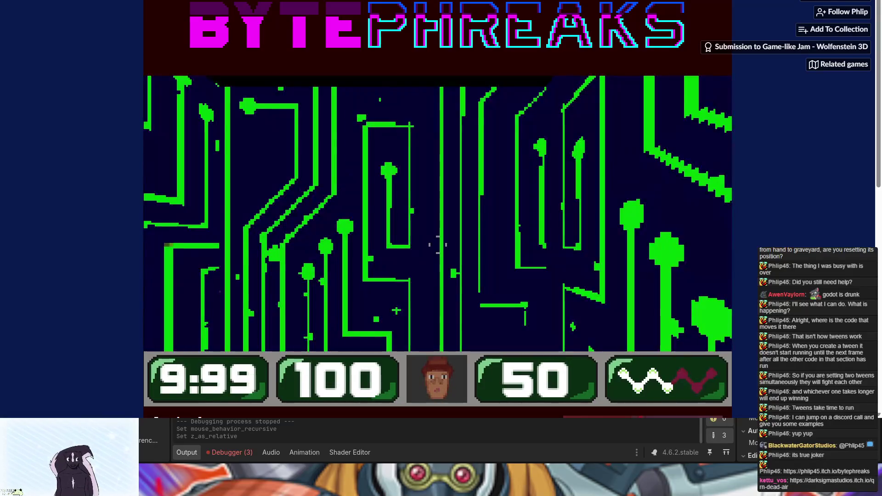
Walk the corridors toward the red-striped end wall and fire one shot.
key(w)
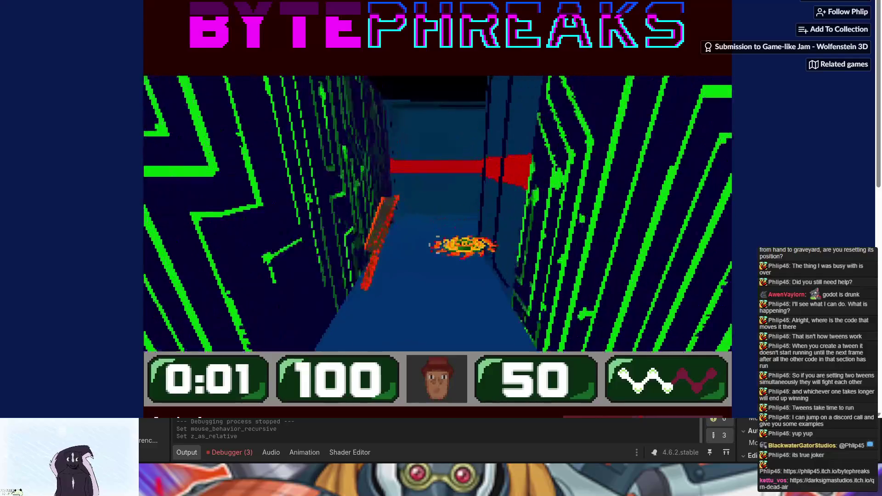
key(Left)
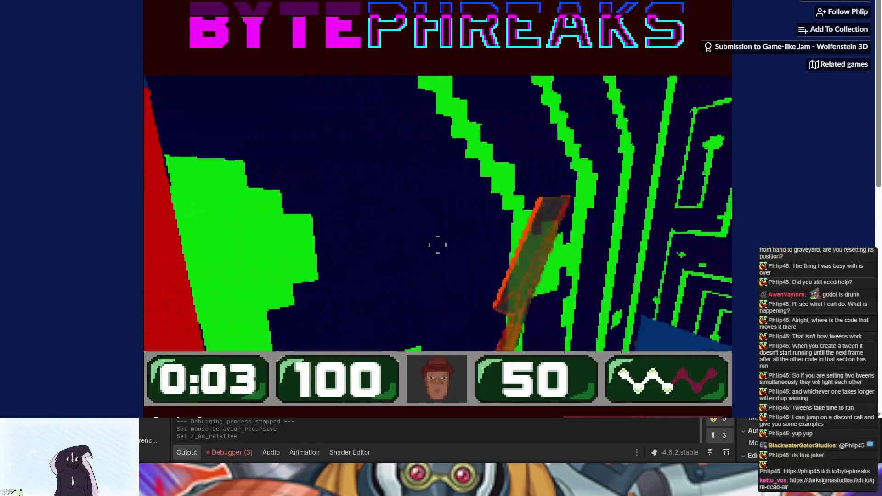
key(Right)
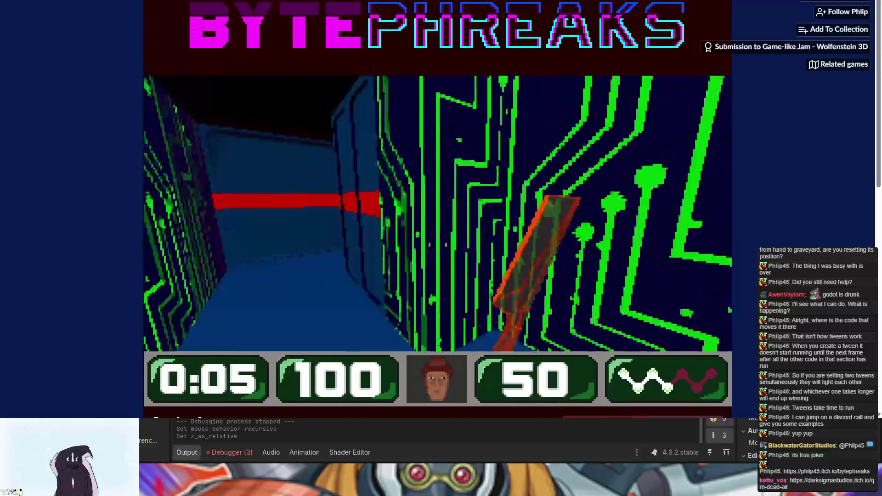
key(w)
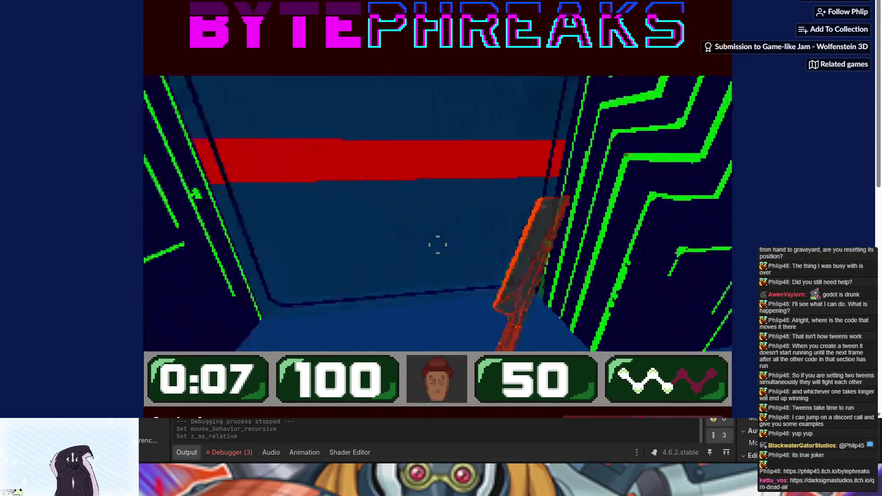
key(Right)
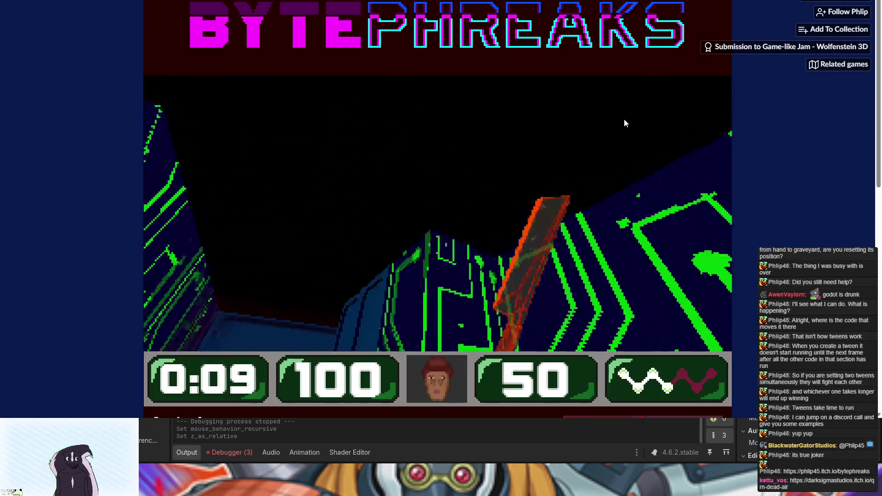
click(489, 266)
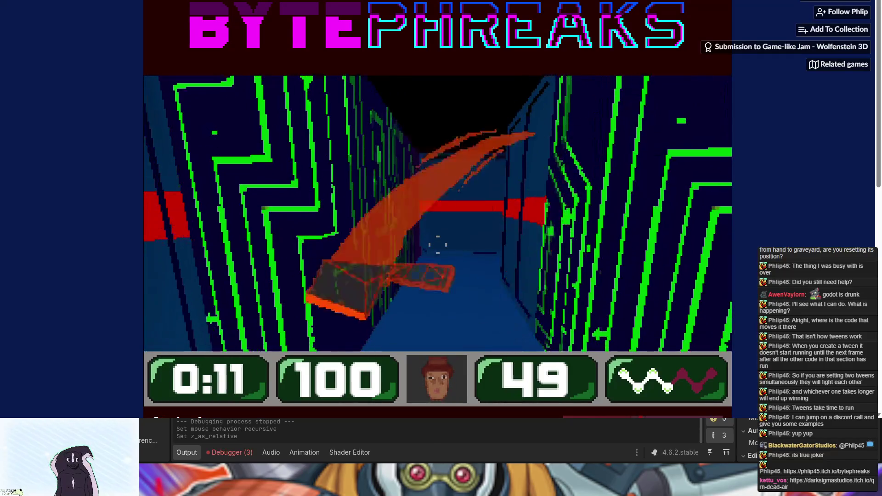
Go down the green corridor and dark passage into the blue room with red stairs, then return to Godot.
key(Right)
key(w)
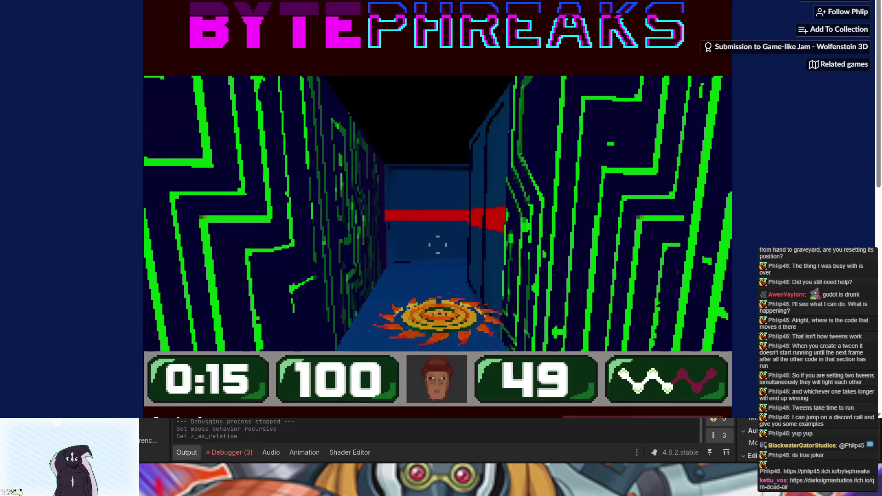
key(w)
key(Left)
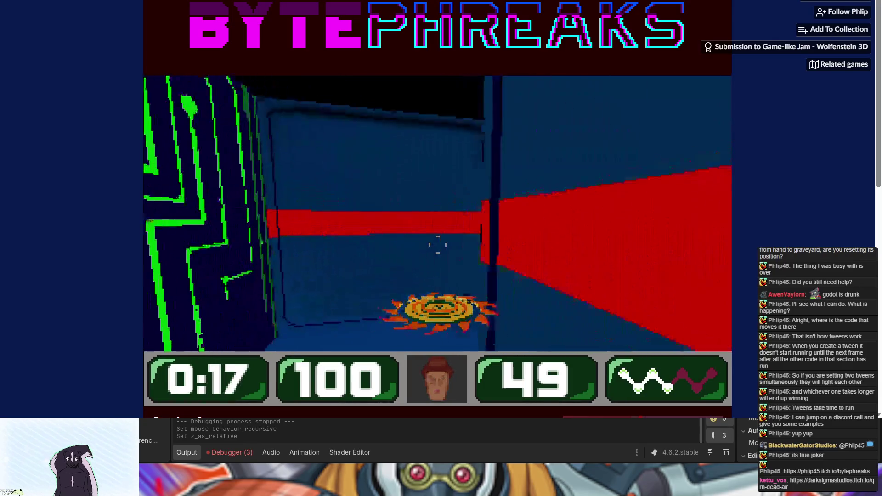
key(Left)
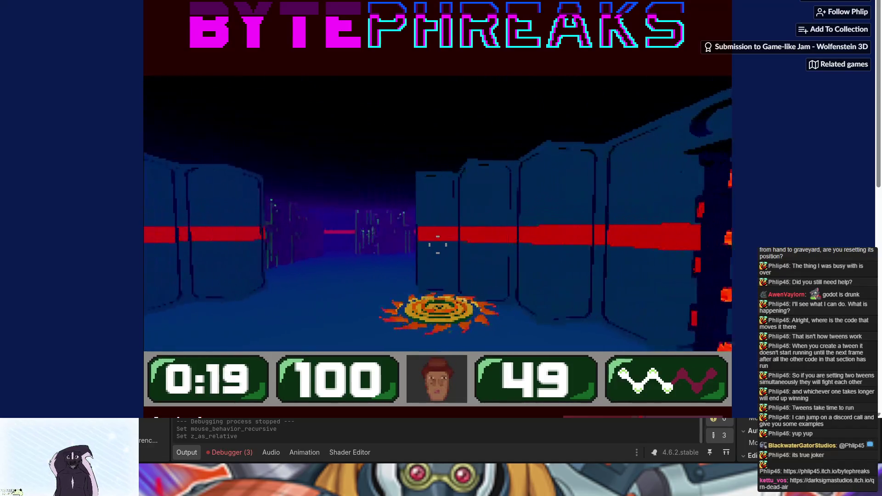
key(Left)
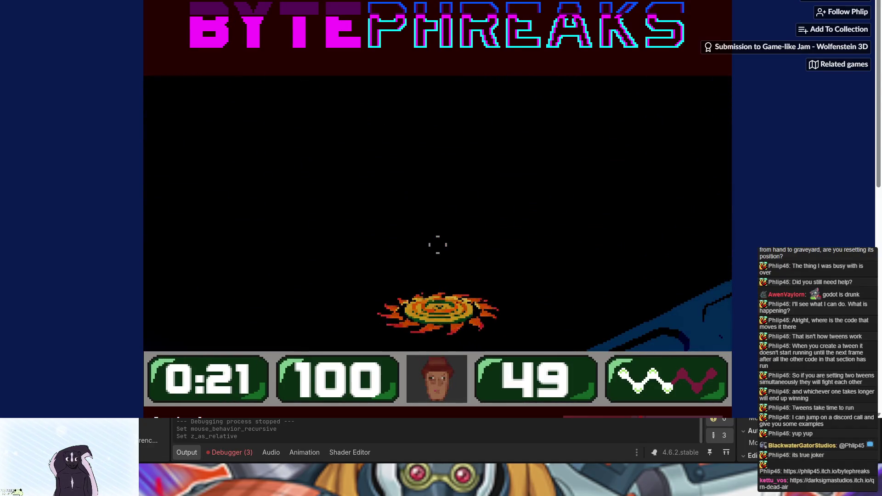
key(w)
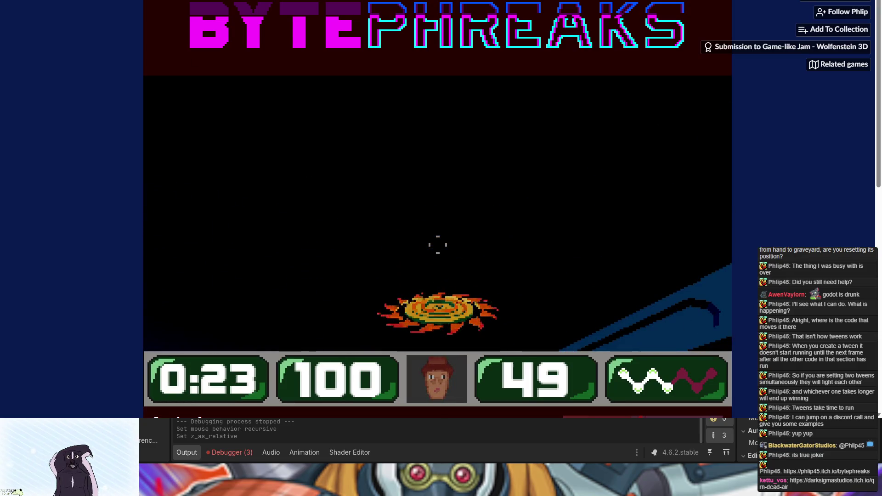
key(Left)
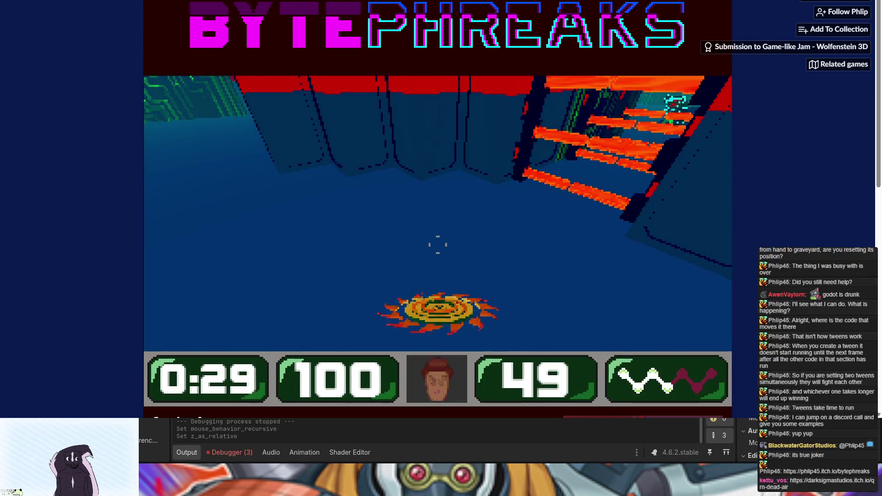
key(alt+Tab)
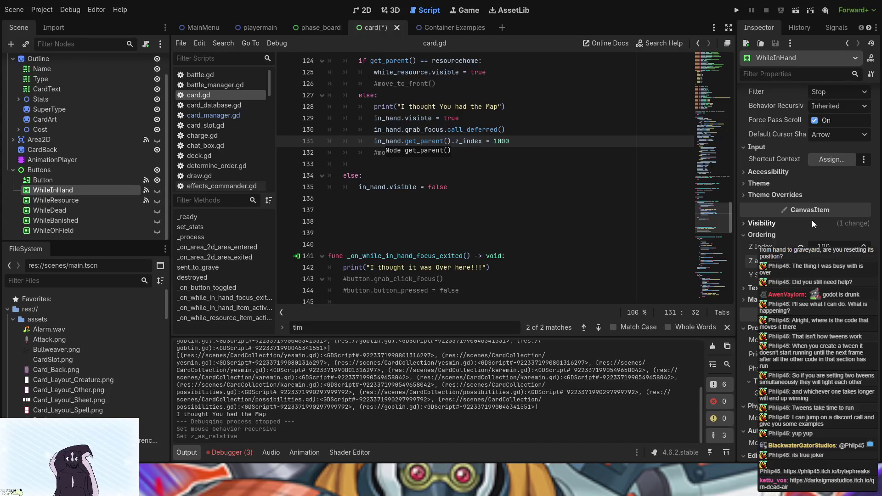
scroll(817, 219, up, 4)
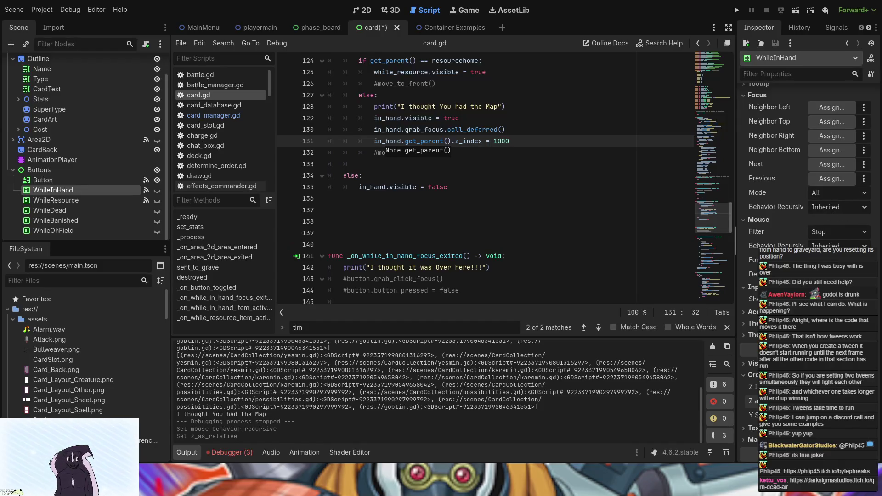
scroll(809, 161, down, 5)
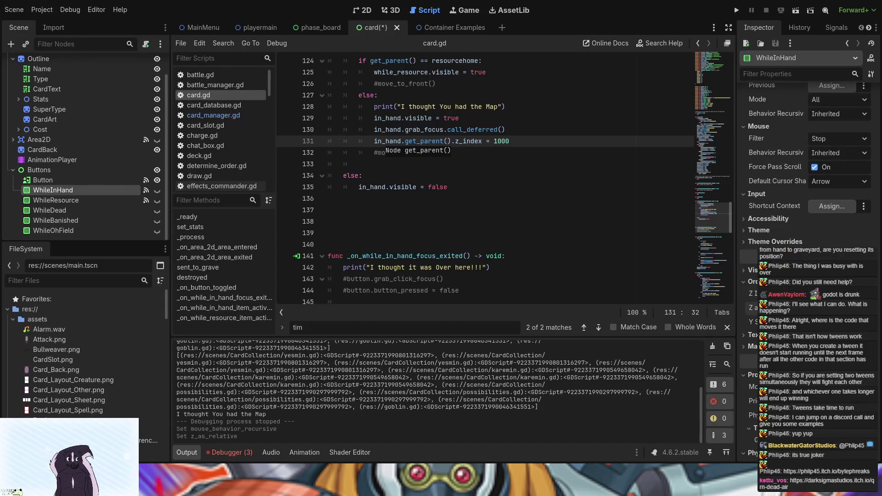
scroll(809, 161, down, 5)
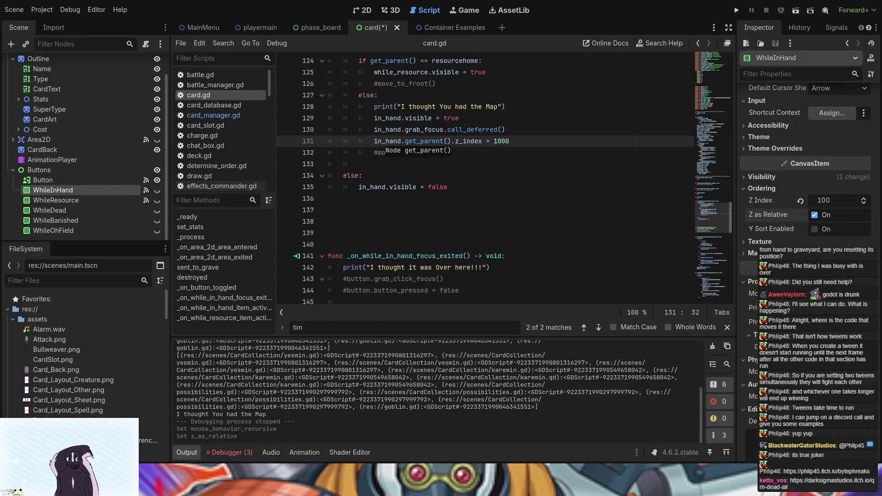
scroll(809, 160, up, 8)
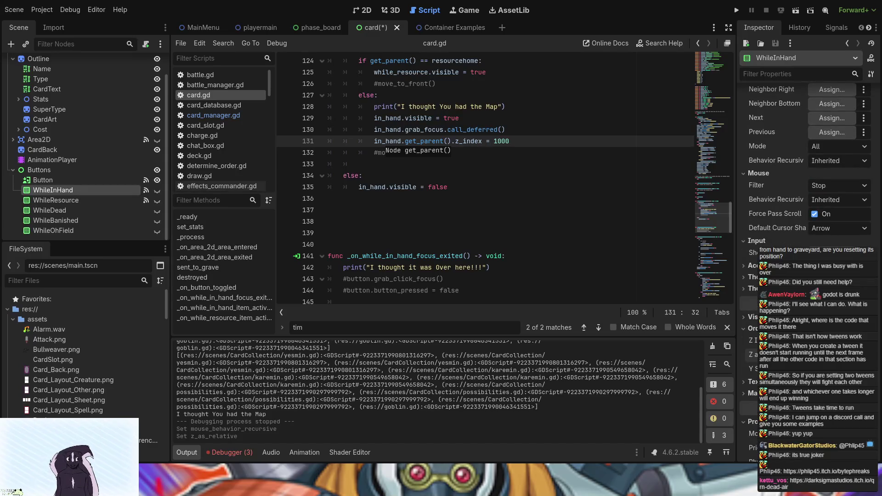
scroll(772, 208, up, 10)
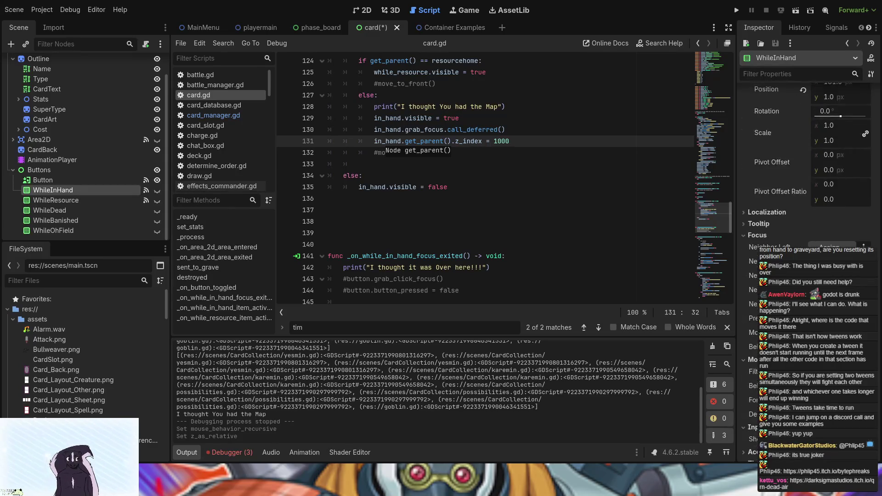
scroll(771, 231, down, 12)
scroll(781, 230, down, 5)
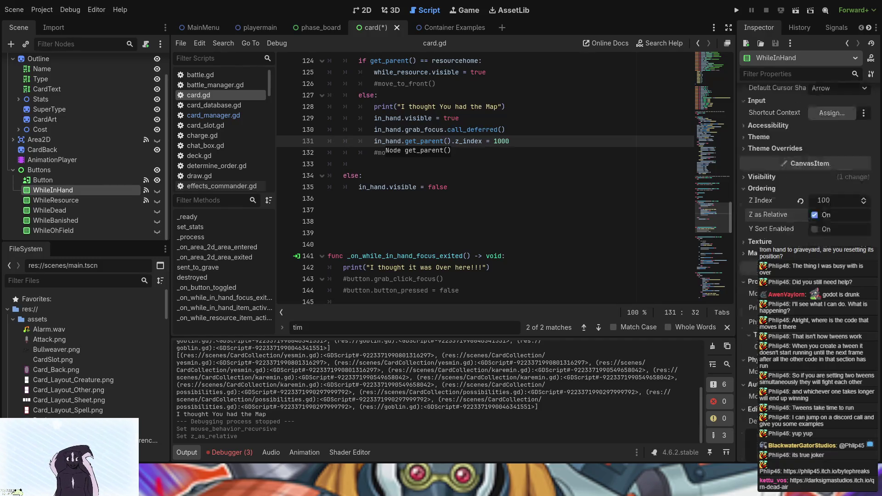
scroll(804, 184, up, 6)
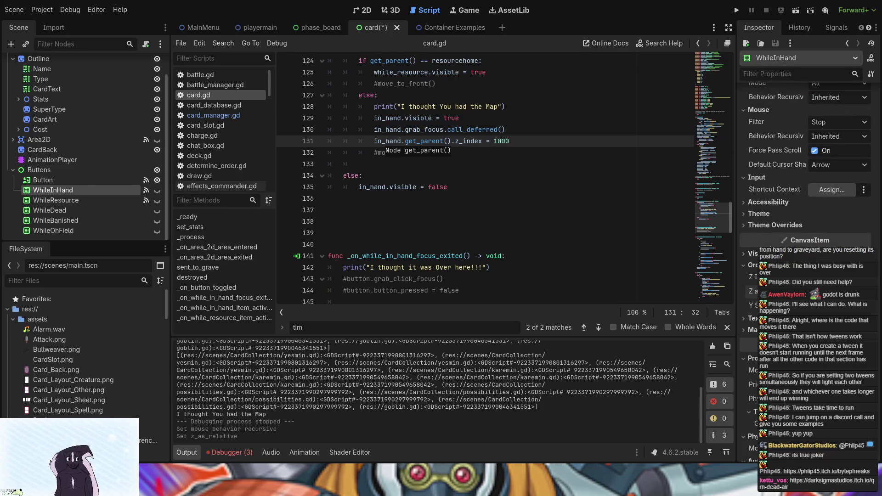
click(764, 202)
click(763, 202)
scroll(769, 104, up, 6)
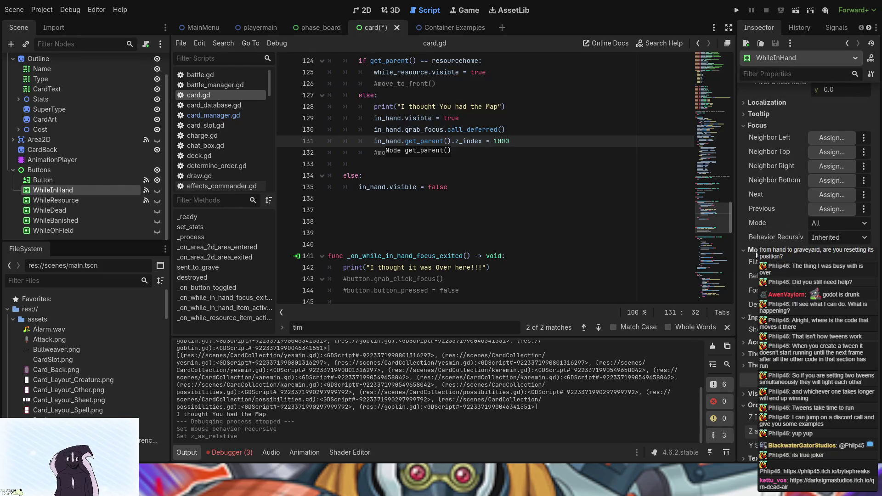